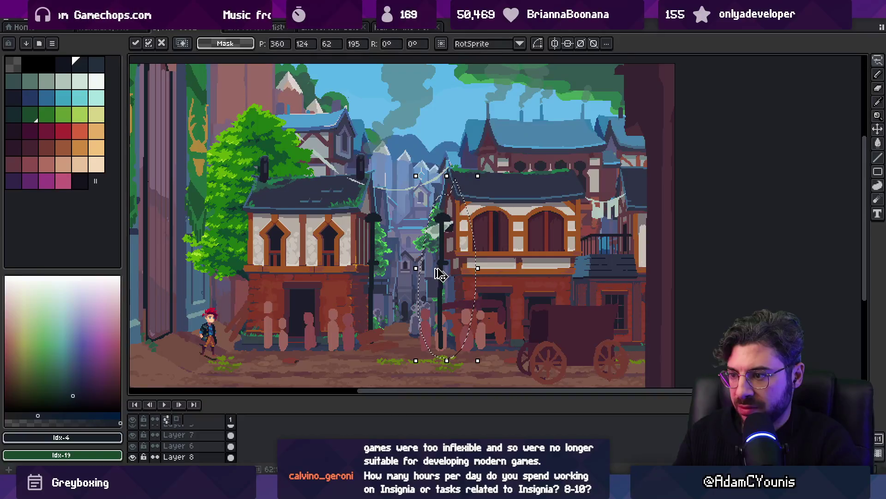
Commit the moved lamps, enlarge the layer panel, and move Layer 2 below Layer 8
{"action": "key", "text": "Return"}
{"action": "scroll", "coordinate": [212, 443], "scroll_direction": "down", "scroll_amount": 1}
{"action": "mouse_move", "coordinate": [212, 444]}
{"action": "left_mouse_down"}
{"action": "mouse_move", "coordinate": [214, 451]}
{"action": "mouse_move", "coordinate": [197, 446]}
{"action": "mouse_move", "coordinate": [223, 435]}
{"action": "left_mouse_up"}
{"action": "key", "text": "v"}
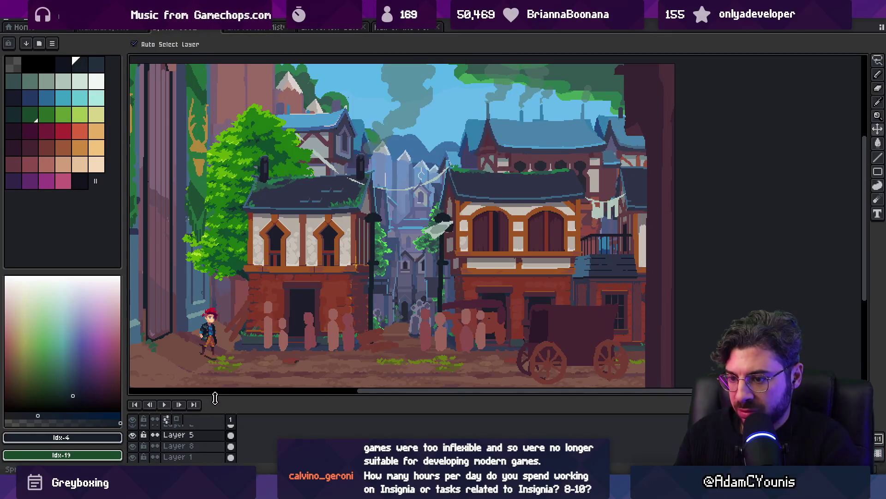
{"action": "left_click_drag", "start_coordinate": [215, 393], "coordinate": [217, 347]}
{"action": "mouse_move", "coordinate": [191, 416]}
{"action": "left_mouse_down"}
{"action": "mouse_move", "coordinate": [198, 413]}
{"action": "mouse_move", "coordinate": [200, 436]}
{"action": "left_mouse_up"}
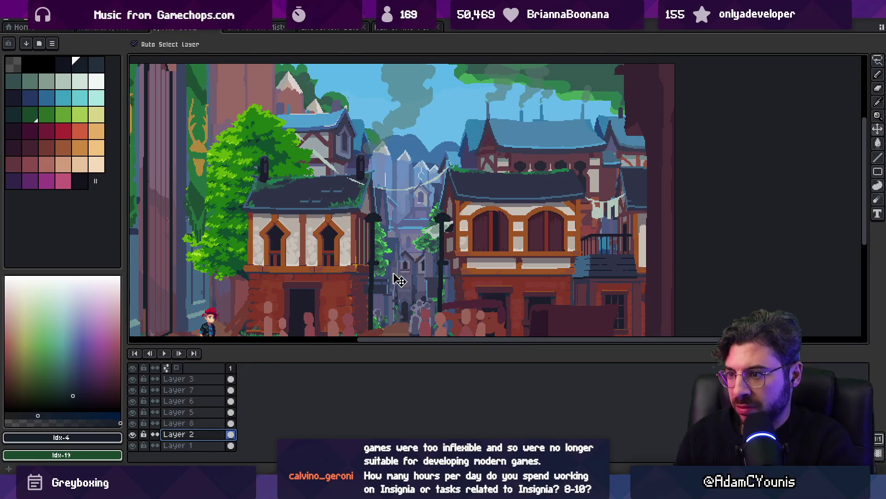
Lasso the lamp posts on Layer 8, then cancel the transform with Esc so the pixels stay put
{"action": "left_click_drag", "start_coordinate": [396, 277], "coordinate": [415, 182]}
{"action": "key", "text": "m"}
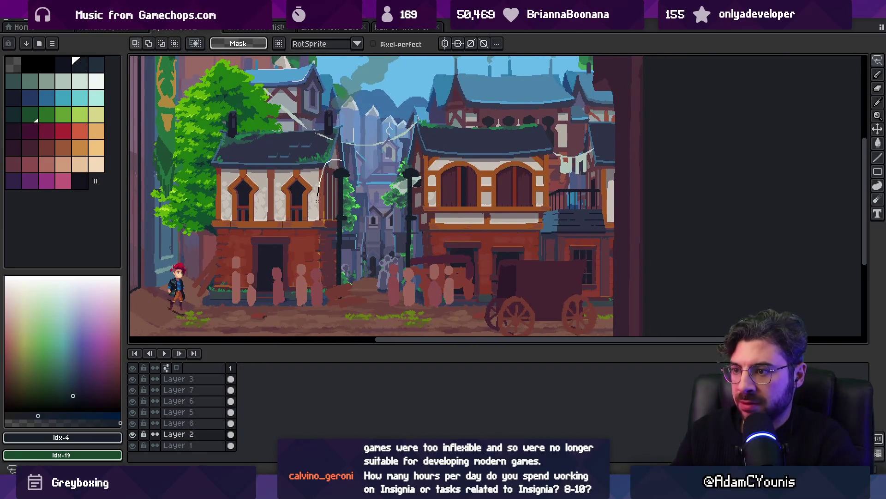
{"action": "mouse_move", "coordinate": [317, 201]}
{"action": "left_mouse_down"}
{"action": "mouse_move", "coordinate": [361, 186]}
{"action": "mouse_move", "coordinate": [347, 188]}
{"action": "mouse_move", "coordinate": [370, 212]}
{"action": "left_mouse_up"}
{"action": "key", "text": "v"}
{"action": "left_click", "coordinate": [350, 178]}
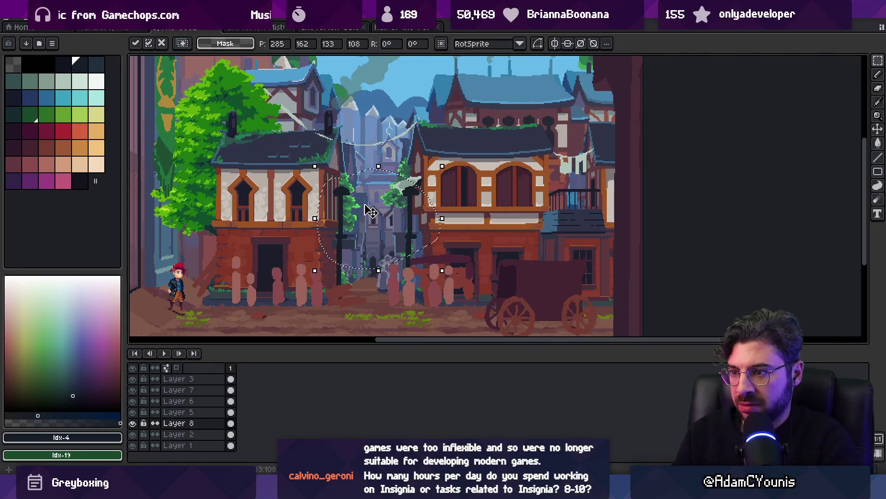
{"action": "key", "text": "Escape"}
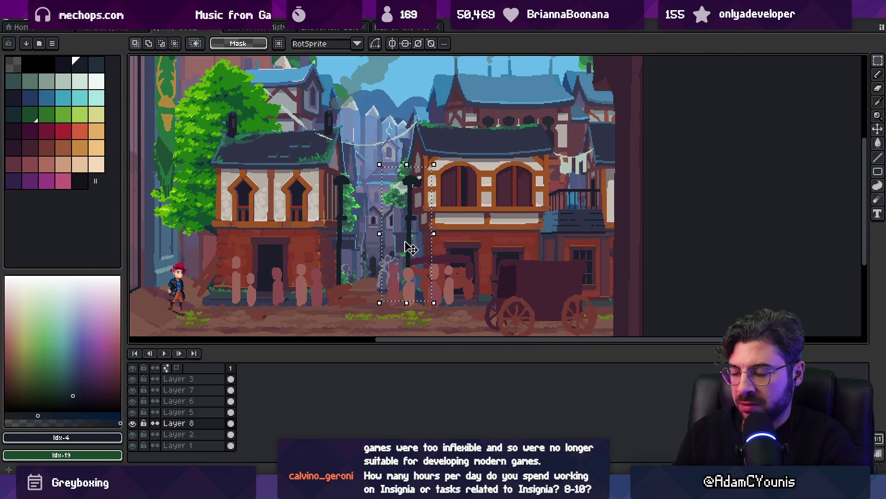
Zoom in on the left lamp post and paint over it with green #25703F using the pencil
{"action": "key", "text": "z"}
{"action": "left_click", "coordinate": [347, 220], "text": "alt"}
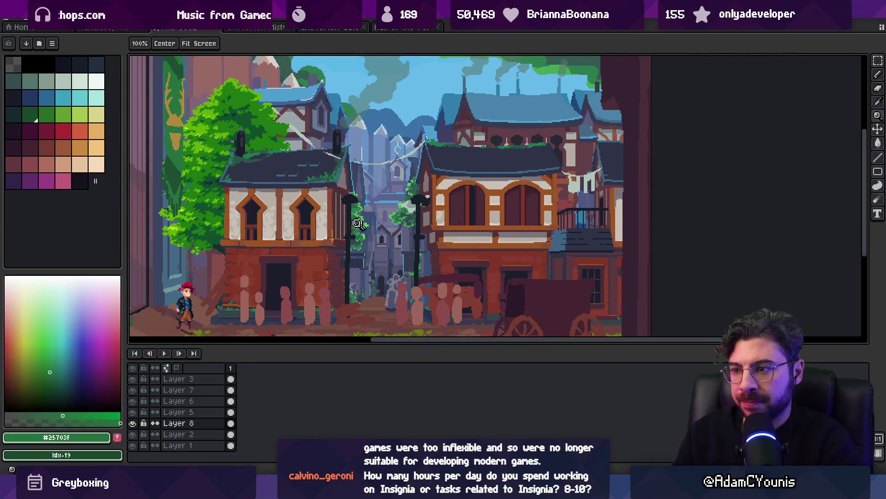
{"action": "left_click", "coordinate": [347, 219]}
{"action": "key", "text": "b"}
{"action": "scroll", "coordinate": [348, 215], "scroll_direction": "down", "scroll_amount": 1}
{"action": "key", "text": "v"}
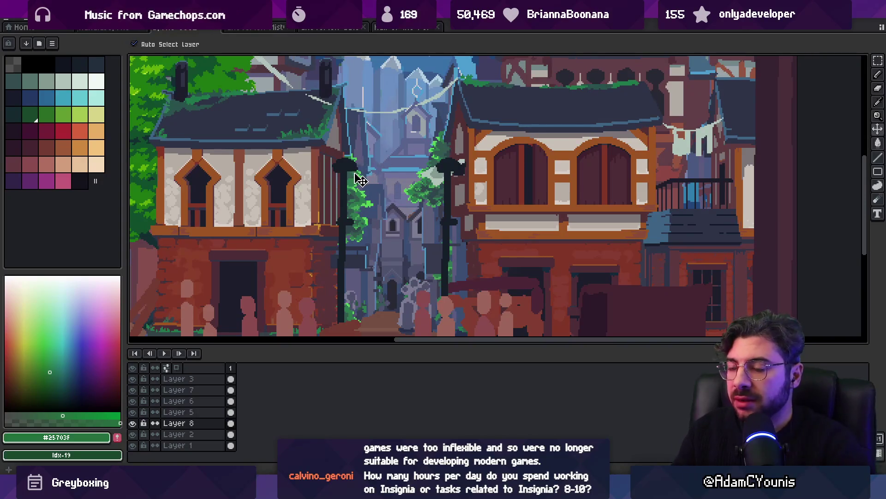
{"action": "key", "text": "b"}
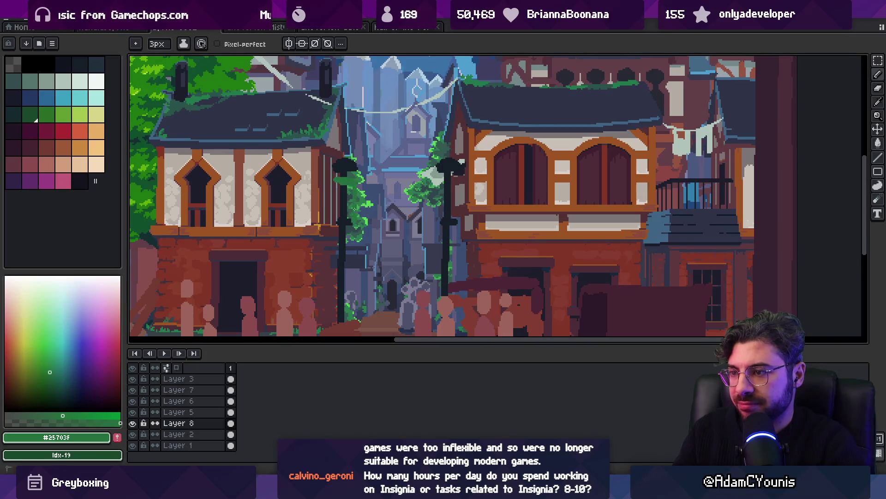
{"action": "mouse_move", "coordinate": [341, 185]}
{"action": "left_mouse_down"}
{"action": "mouse_move", "coordinate": [342, 249]}
{"action": "mouse_move", "coordinate": [354, 221]}
{"action": "mouse_move", "coordinate": [336, 212]}
{"action": "left_mouse_up"}
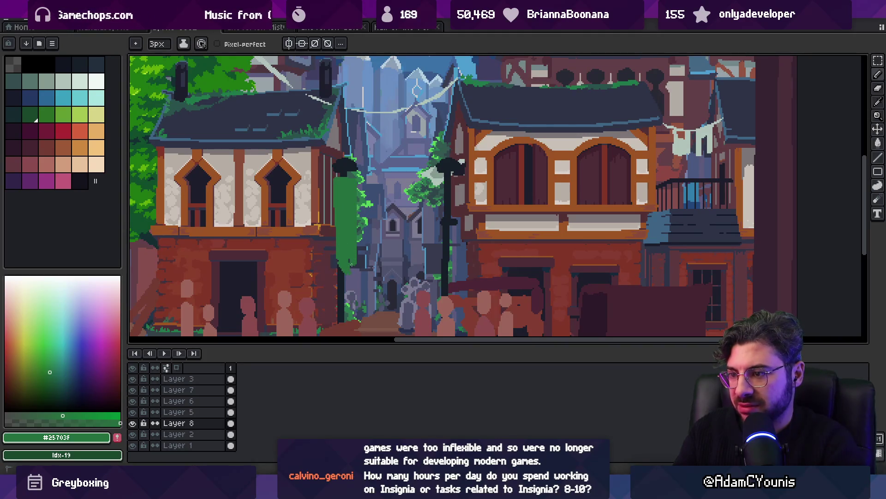
Eyedrop the darker green #1d4c32 from the banners and draw two dark strokes across the post
{"action": "scroll", "coordinate": [350, 258], "scroll_direction": "down", "scroll_amount": 5}
{"action": "scroll", "coordinate": [355, 222], "scroll_direction": "up", "scroll_amount": 6}
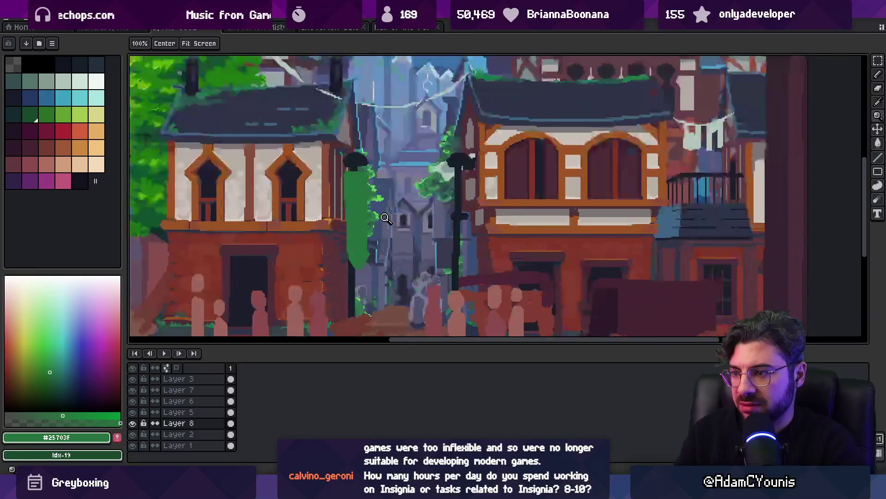
{"action": "key", "text": "alt"}
{"action": "scroll", "coordinate": [358, 217], "scroll_direction": "down", "scroll_amount": 5}
{"action": "scroll", "coordinate": [514, 210], "scroll_direction": "up", "scroll_amount": 5}
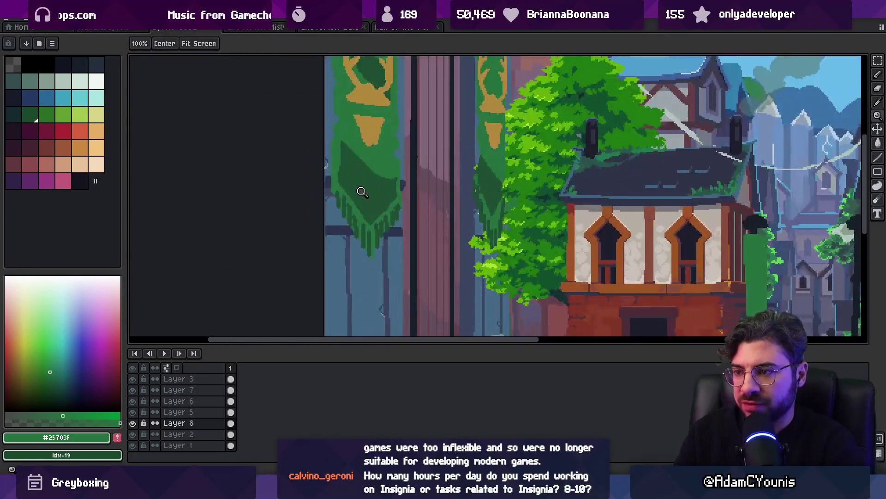
{"action": "left_click", "coordinate": [514, 210], "text": "alt"}
{"action": "left_click_drag", "start_coordinate": [514, 210], "coordinate": [351, 203]}
{"action": "scroll", "coordinate": [475, 194], "scroll_direction": "up", "scroll_amount": 2}
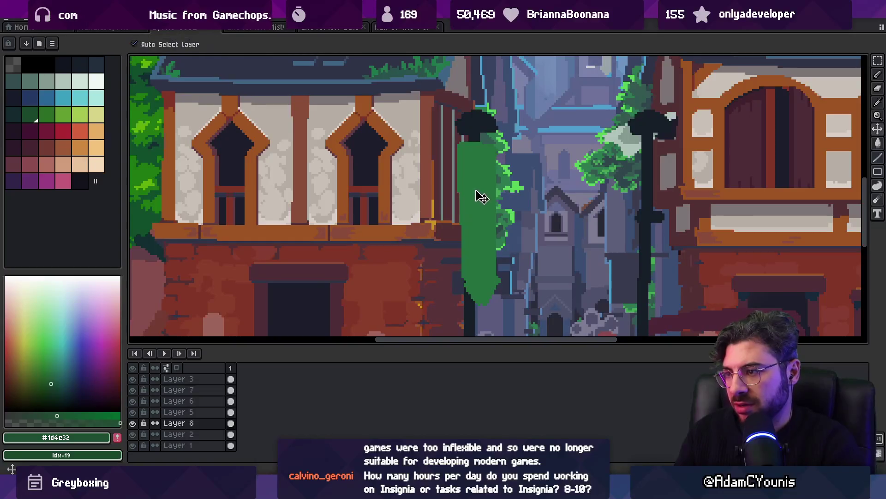
{"action": "left_click_drag", "start_coordinate": [465, 163], "coordinate": [474, 166]}
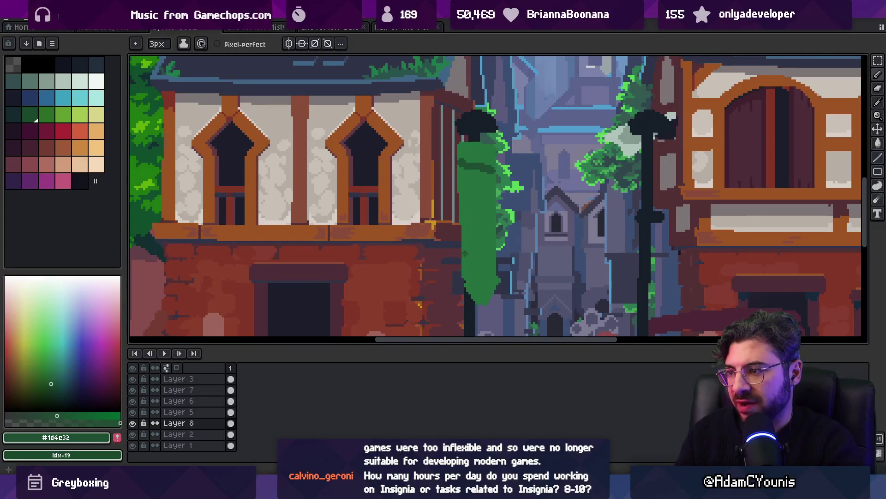
{"action": "left_click_drag", "start_coordinate": [465, 254], "coordinate": [493, 266]}
Fill the green post shape with the paint bucket
{"action": "key", "text": "g"}
{"action": "left_click", "coordinate": [484, 264]}
{"action": "scroll", "coordinate": [487, 223], "scroll_direction": "down", "scroll_amount": 2}
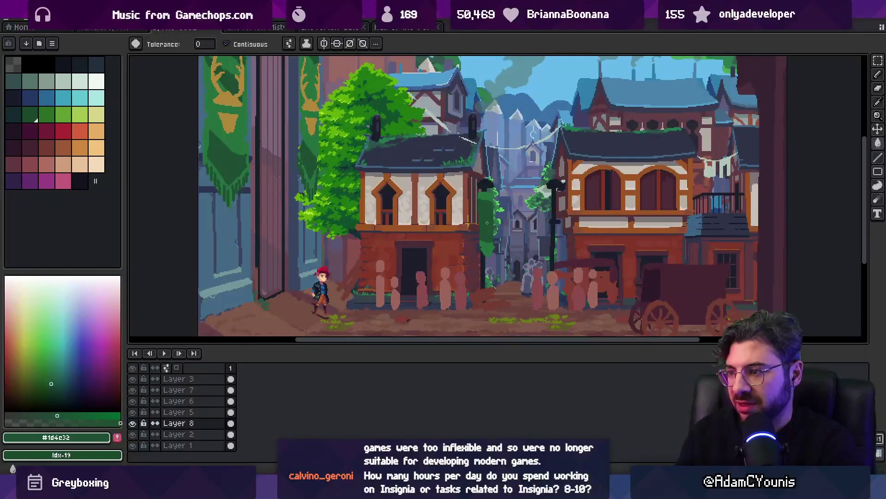
Widen the banner leftward with dark green #1d4c32 strokes
{"action": "scroll", "coordinate": [488, 223], "scroll_direction": "down", "scroll_amount": 2}
{"action": "key", "text": "b"}
{"action": "scroll", "coordinate": [462, 215], "scroll_direction": "up", "scroll_amount": 4}
{"action": "left_click", "coordinate": [451, 212], "text": "alt"}
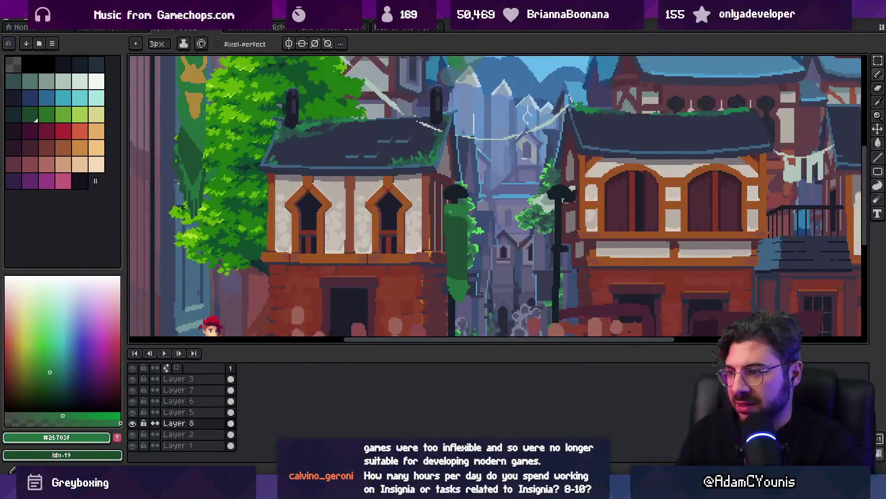
{"action": "key", "text": "z"}
{"action": "scroll", "coordinate": [456, 212], "scroll_direction": "down", "scroll_amount": 4}
{"action": "scroll", "coordinate": [432, 203], "scroll_direction": "up", "scroll_amount": 4}
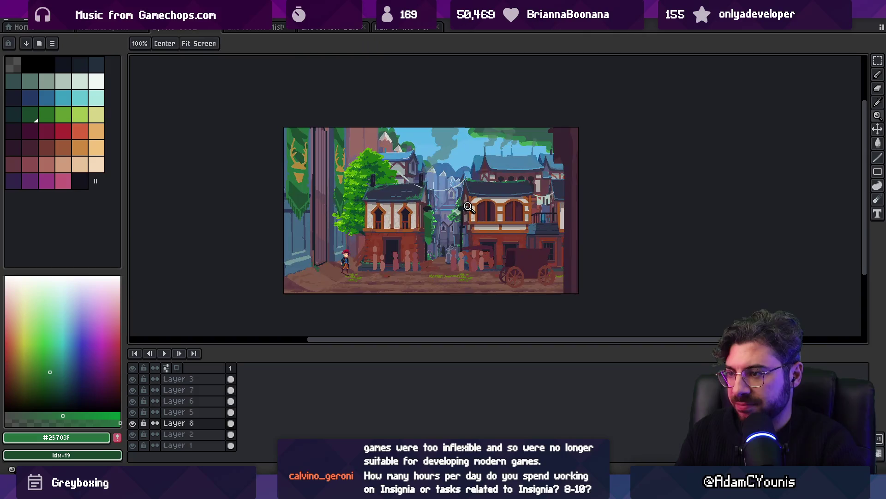
{"action": "scroll", "coordinate": [372, 250], "scroll_direction": "up", "scroll_amount": 2}
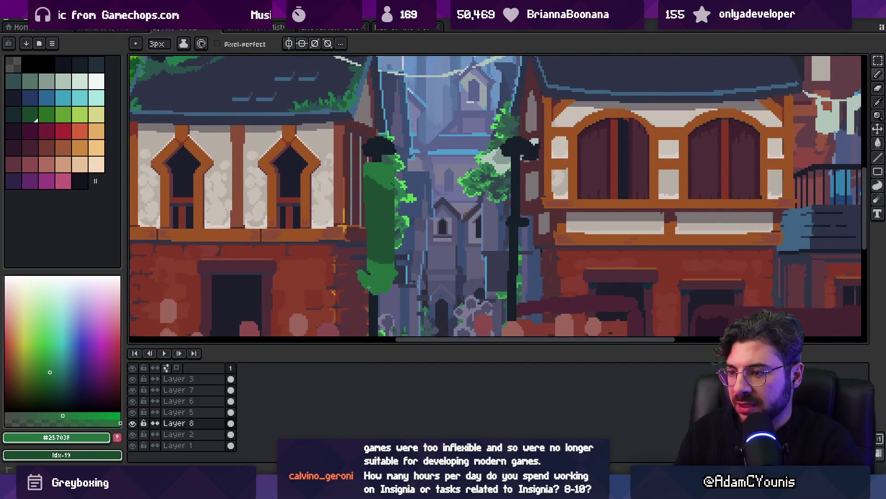
{"action": "left_click", "coordinate": [364, 222], "text": "alt"}
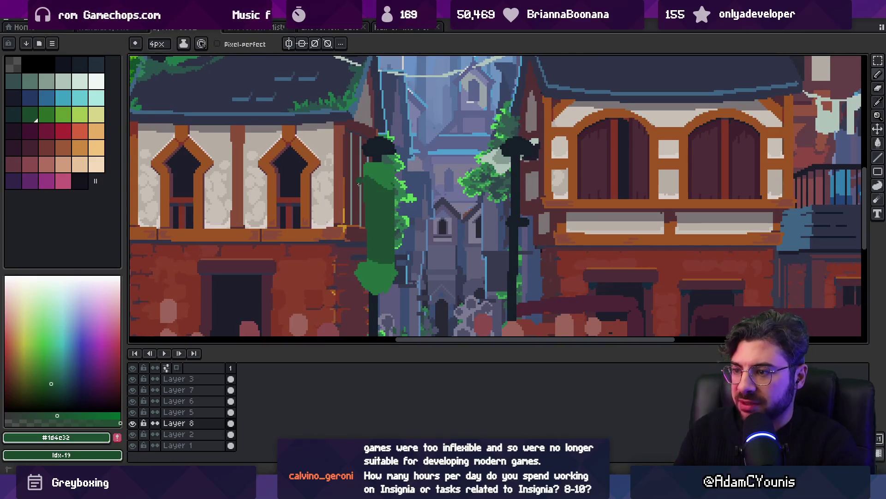
{"action": "left_click_drag", "start_coordinate": [358, 185], "coordinate": [361, 186]}
Shade the banner's folds, alternating the pencil between #25703f and #1d4c32
{"action": "left_click", "coordinate": [370, 259], "text": "alt"}
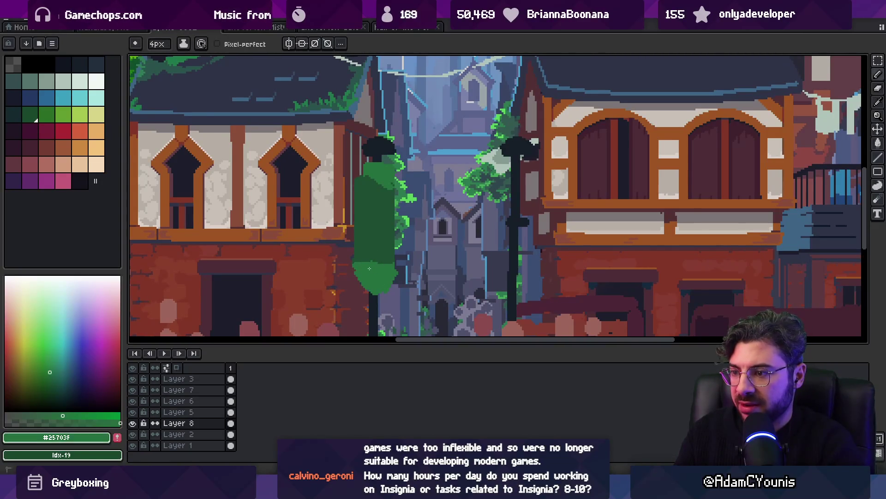
{"action": "key", "text": "b"}
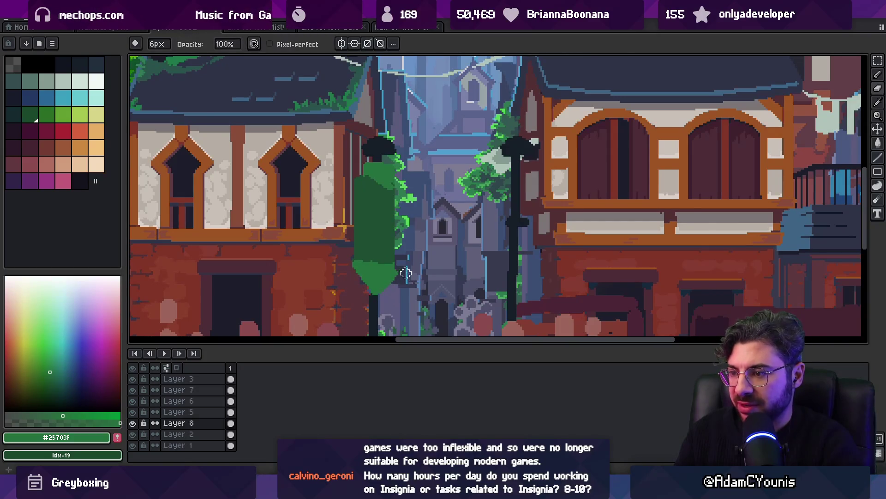
{"action": "scroll", "coordinate": [406, 273], "scroll_direction": "up", "scroll_amount": 1}
{"action": "left_click", "coordinate": [346, 274], "text": "alt"}
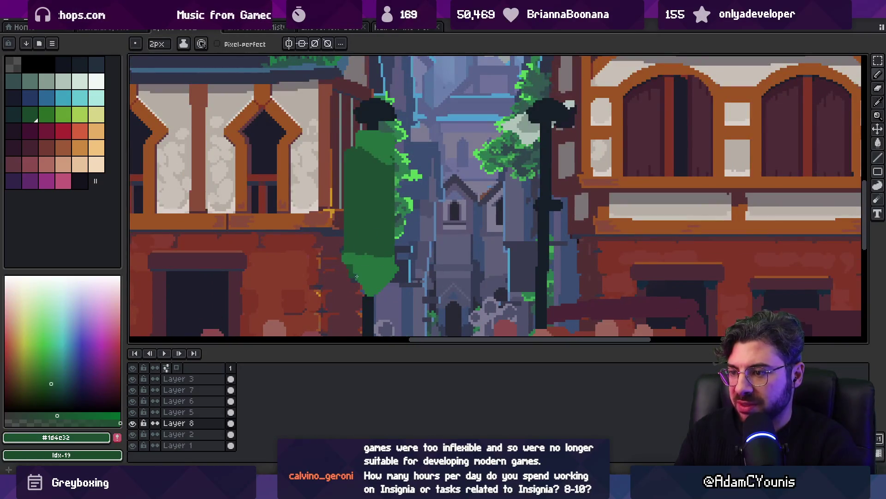
{"action": "scroll", "coordinate": [390, 288], "scroll_direction": "down", "scroll_amount": 1}
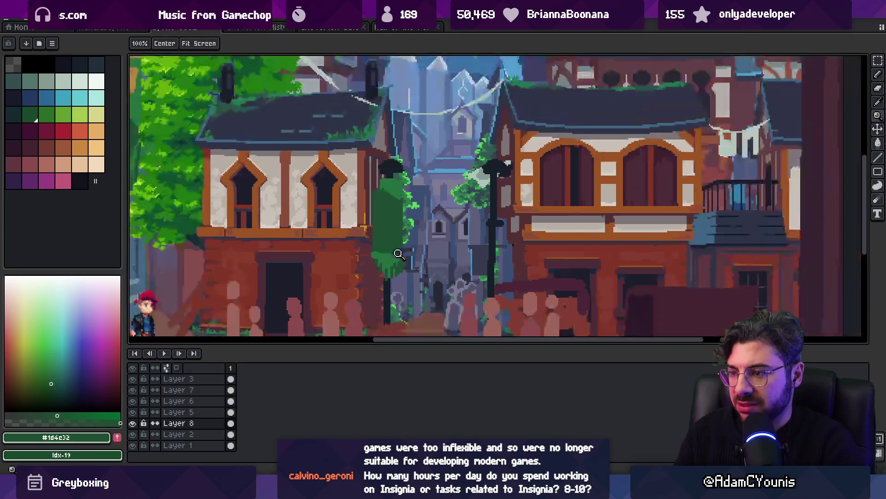
{"action": "scroll", "coordinate": [369, 281], "scroll_direction": "up", "scroll_amount": 1}
{"action": "left_click", "coordinate": [363, 284], "text": "alt"}
{"action": "left_click", "coordinate": [360, 276], "text": "alt"}
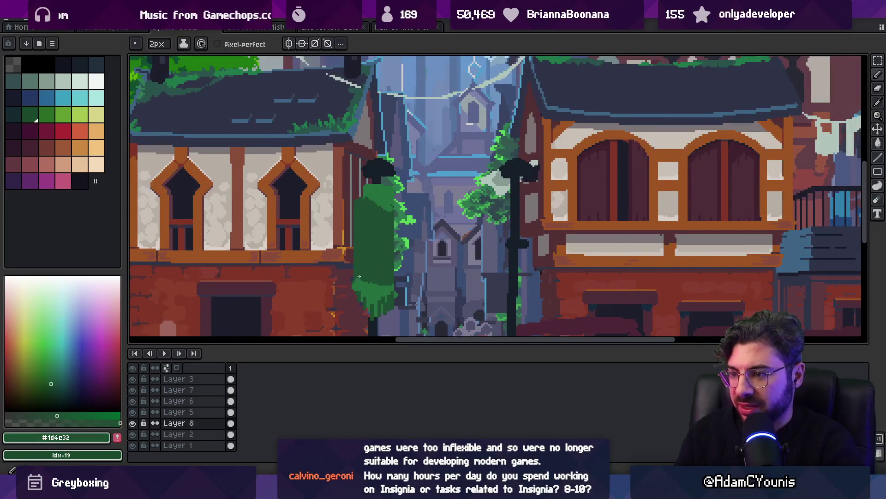
{"action": "left_click", "coordinate": [358, 190], "text": "alt"}
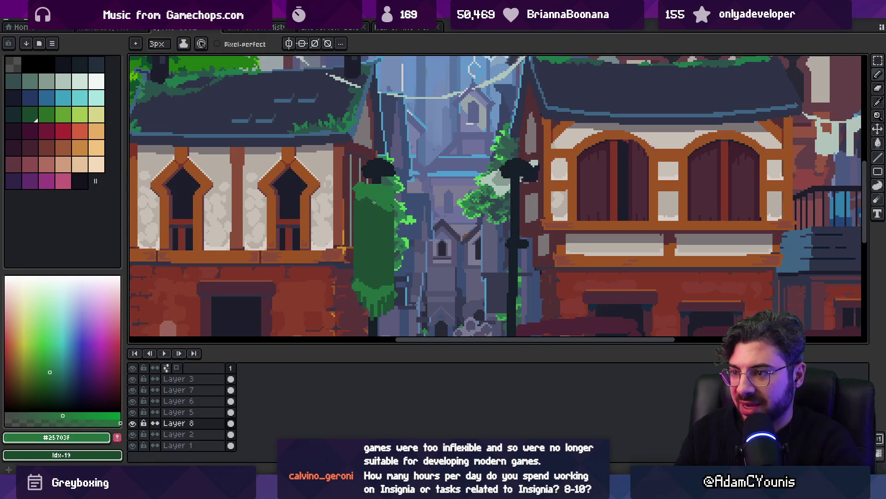
{"action": "left_click", "coordinate": [377, 222], "text": "alt"}
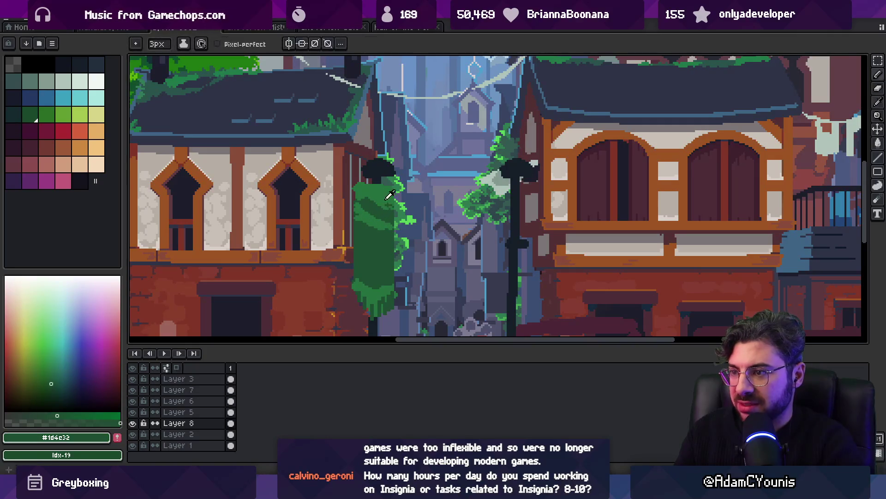
{"action": "left_click", "coordinate": [387, 193], "text": "alt"}
Pick the near-black #161c28 from the foliage for the crossbar
{"action": "left_click", "coordinate": [377, 169], "text": "alt"}
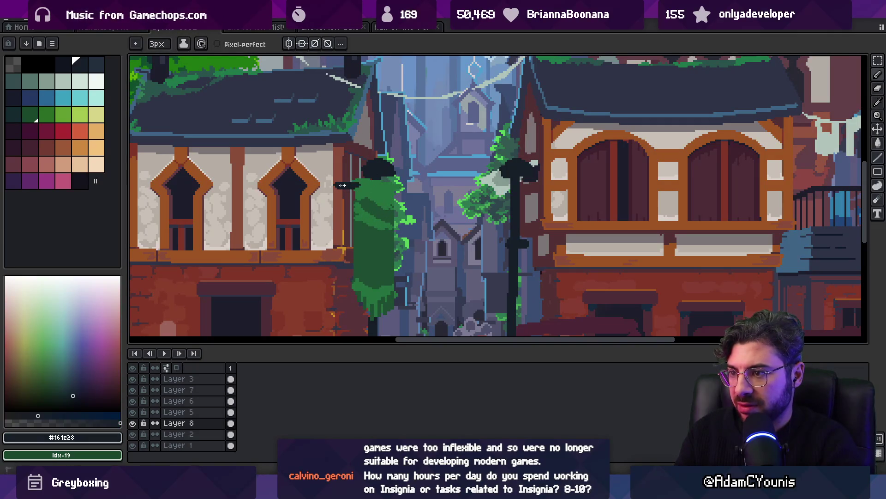
{"action": "key", "text": "z"}
{"action": "scroll", "coordinate": [402, 177], "scroll_direction": "down", "scroll_amount": 5}
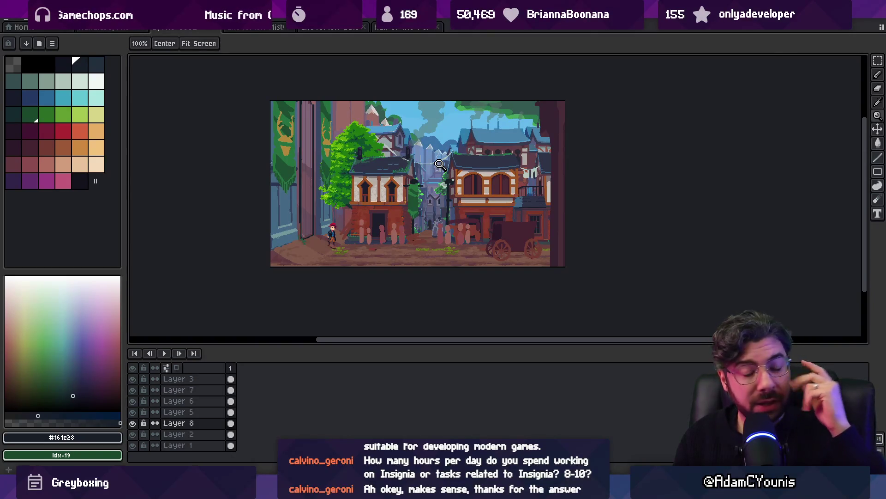
Zoom in on the banner, choose a green drawing colour, and shrink the pencil to 2px
{"action": "left_click", "coordinate": [422, 190]}
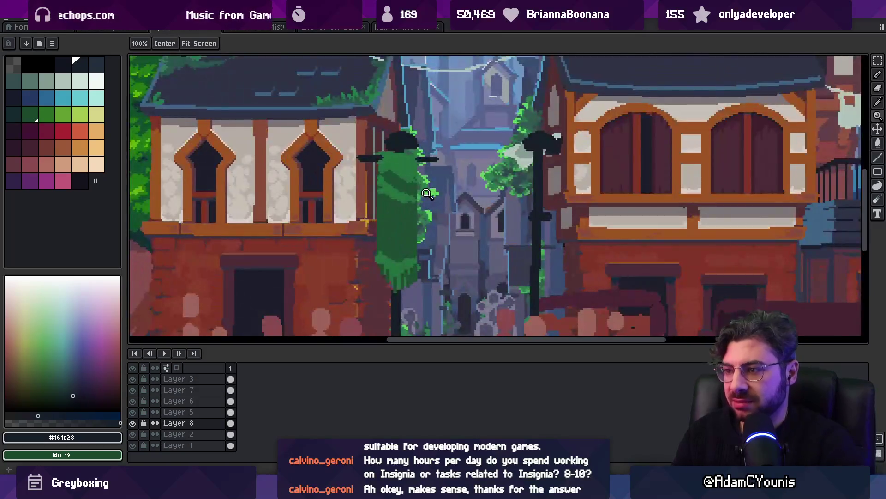
{"action": "key", "text": "v"}
{"action": "key", "text": "z"}
{"action": "left_click", "coordinate": [407, 206]}
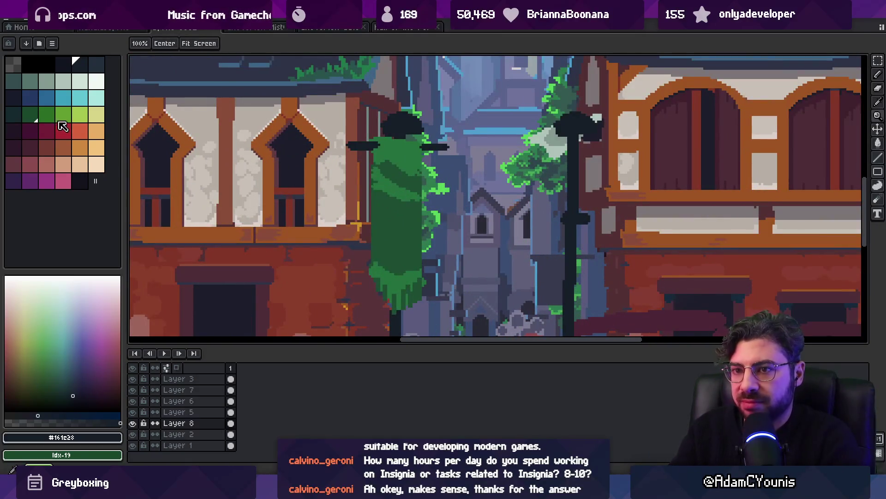
{"action": "left_click", "coordinate": [72, 115]}
{"action": "key", "text": "b"}
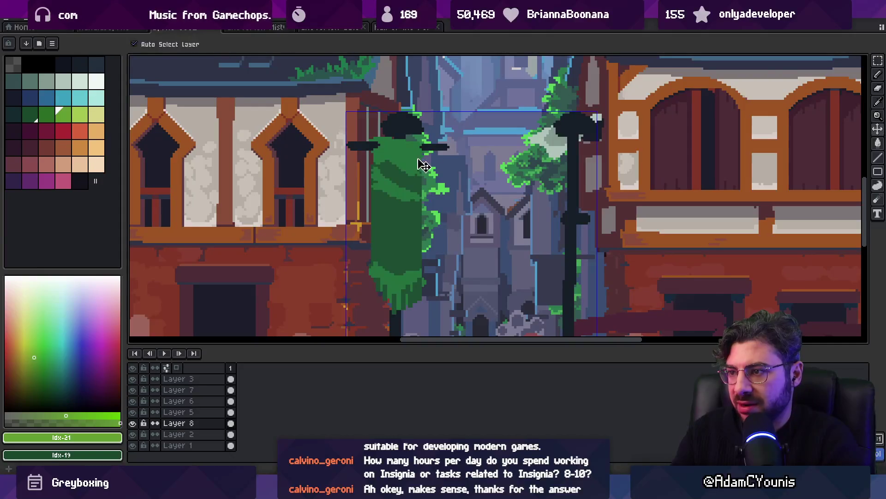
{"action": "left_click", "coordinate": [392, 166], "text": "alt"}
{"action": "left_click", "coordinate": [46, 356]}
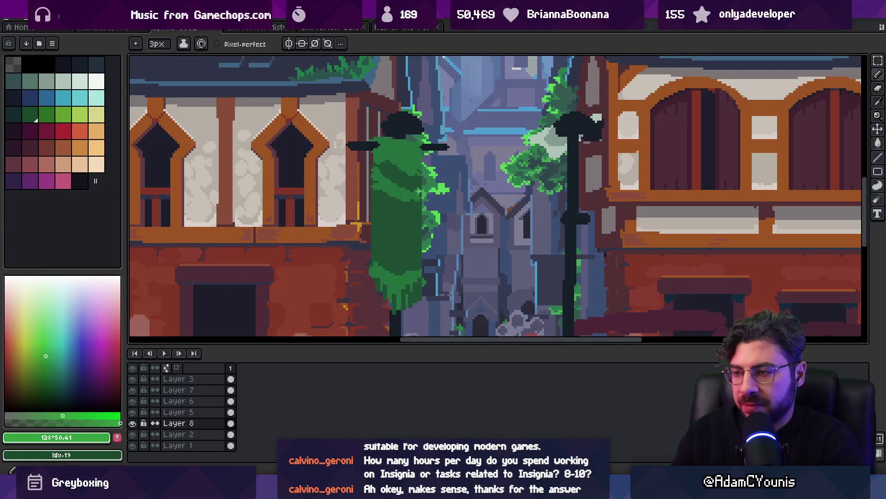
{"action": "key", "text": "minus"}
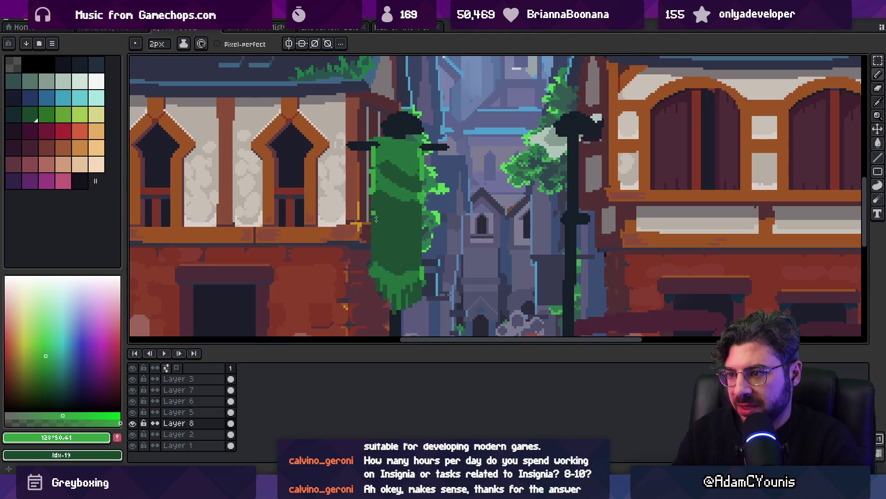
Eyedrop the tree green #25703F from the artwork as the drawing colour
{"action": "scroll", "coordinate": [372, 271], "scroll_direction": "down", "scroll_amount": 3}
{"action": "scroll", "coordinate": [406, 224], "scroll_direction": "up", "scroll_amount": 3}
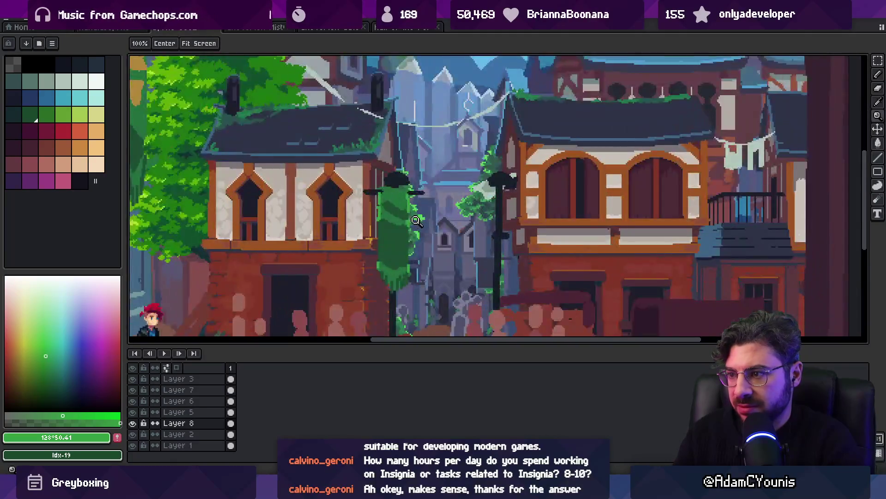
{"action": "mouse_move", "coordinate": [406, 224]}
{"action": "left_mouse_down"}
{"action": "mouse_move", "coordinate": [405, 206]}
{"action": "mouse_move", "coordinate": [364, 193]}
{"action": "left_mouse_up"}
{"action": "left_click", "coordinate": [364, 169], "text": "alt"}
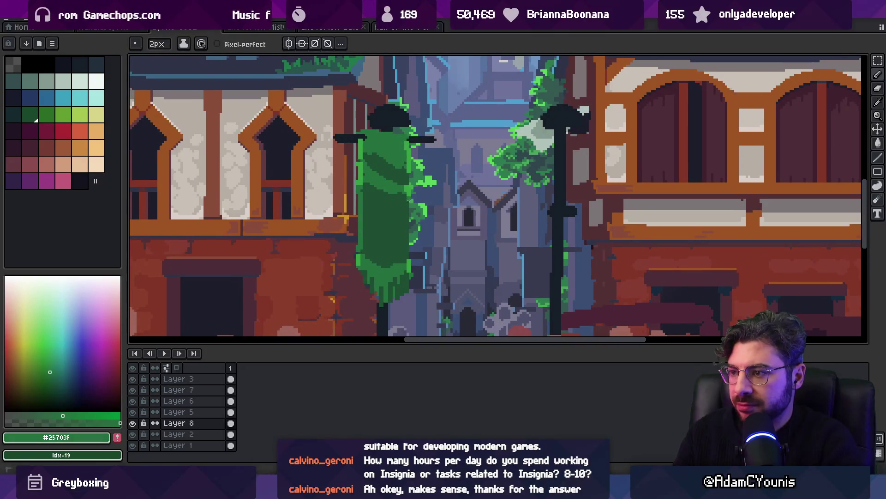
{"action": "key", "text": "z"}
{"action": "scroll", "coordinate": [426, 206], "scroll_direction": "down", "scroll_amount": 5}
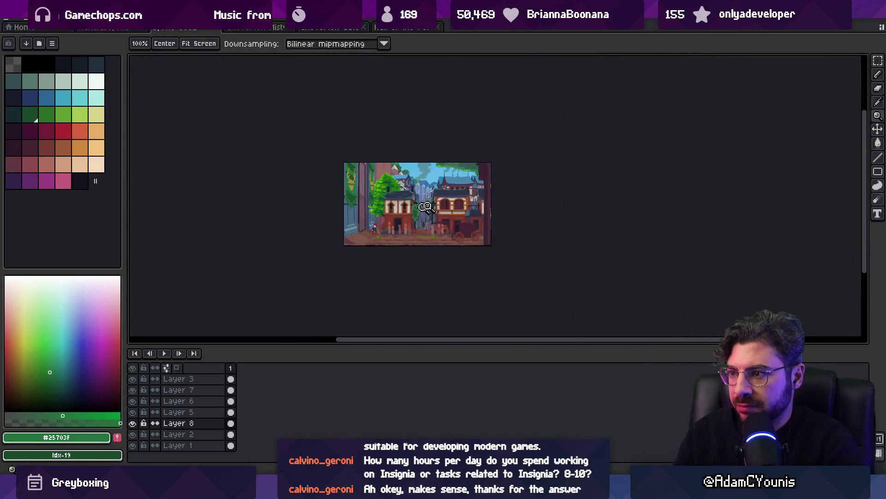
{"action": "scroll", "coordinate": [426, 206], "scroll_direction": "up", "scroll_amount": 4}
{"action": "left_click", "coordinate": [257, 125], "text": "alt"}
Erase the emblem's lower part and draw a larger gold triangle beneath it
{"action": "scroll", "coordinate": [400, 231], "scroll_direction": "up", "scroll_amount": 2}
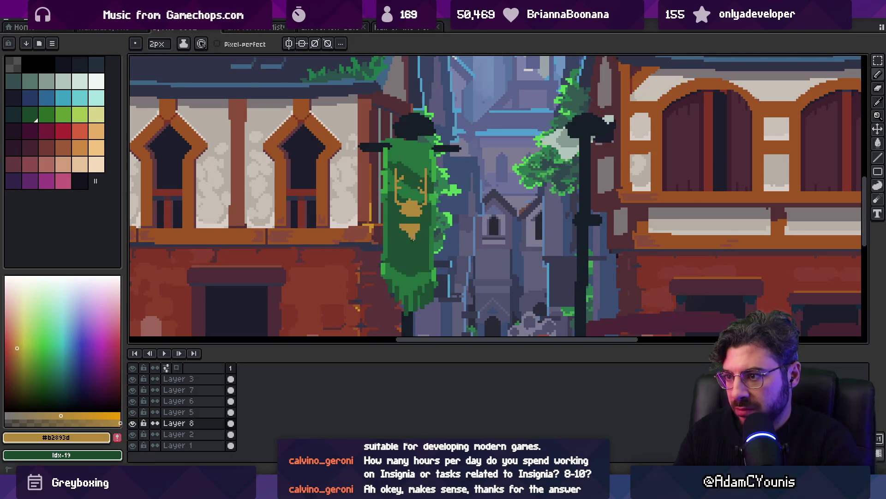
{"action": "key", "text": "e"}
{"action": "left_click", "coordinate": [407, 236]}
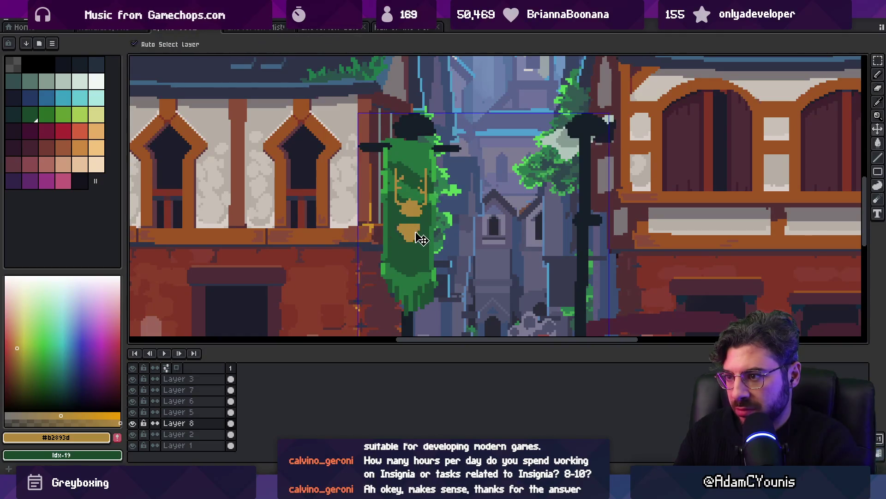
{"action": "key", "text": "b"}
{"action": "mouse_move", "coordinate": [406, 226]}
{"action": "left_mouse_down"}
{"action": "mouse_move", "coordinate": [412, 237]}
{"action": "mouse_move", "coordinate": [416, 217]}
{"action": "mouse_move", "coordinate": [425, 221]}
{"action": "mouse_move", "coordinate": [419, 224]}
{"action": "left_mouse_up"}
{"action": "left_click", "coordinate": [406, 217], "text": "alt"}
{"action": "left_click", "coordinate": [409, 208], "text": "alt"}
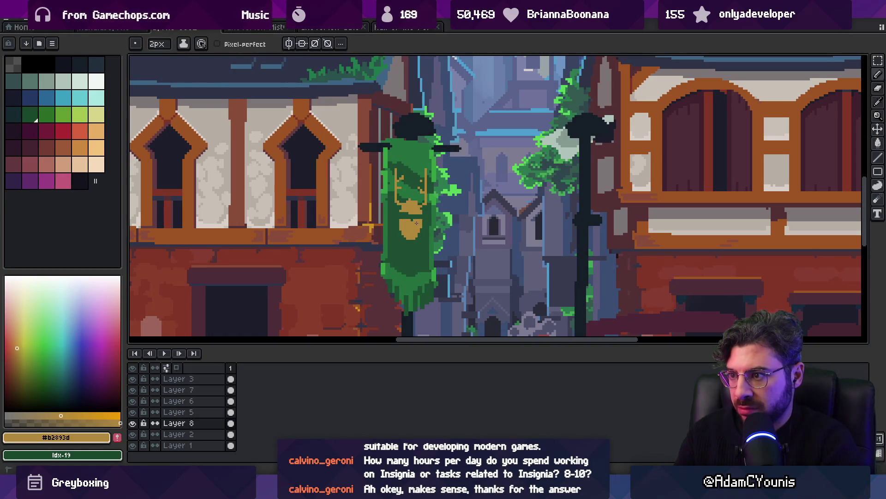
Eyedrop the banner's dark green and the emblem gold to refine the crest
{"action": "left_click", "coordinate": [397, 231], "text": "alt"}
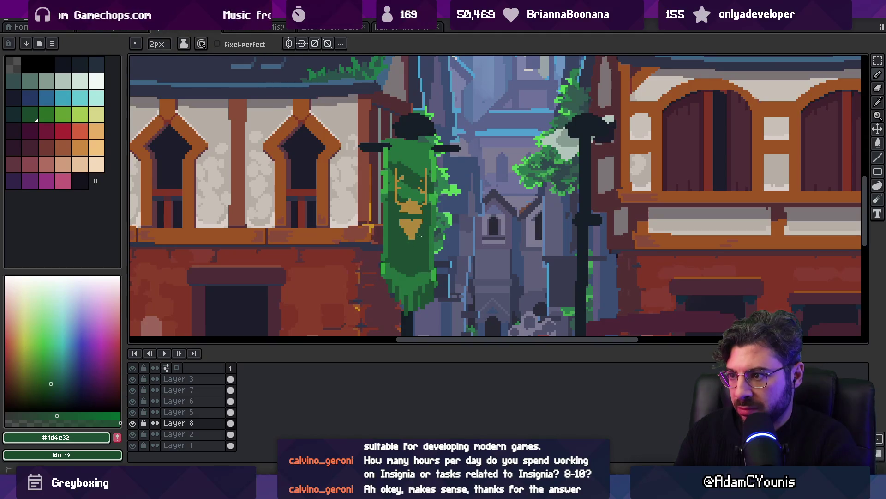
{"action": "key", "text": "z"}
{"action": "scroll", "coordinate": [407, 221], "scroll_direction": "down", "scroll_amount": 4}
{"action": "scroll", "coordinate": [404, 220], "scroll_direction": "up", "scroll_amount": 5}
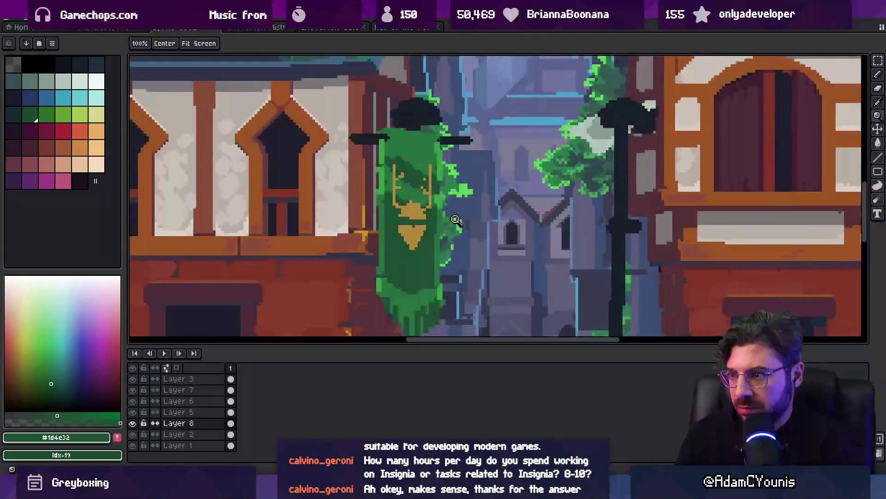
{"action": "key", "text": "b"}
{"action": "left_click", "coordinate": [400, 213], "text": "alt"}
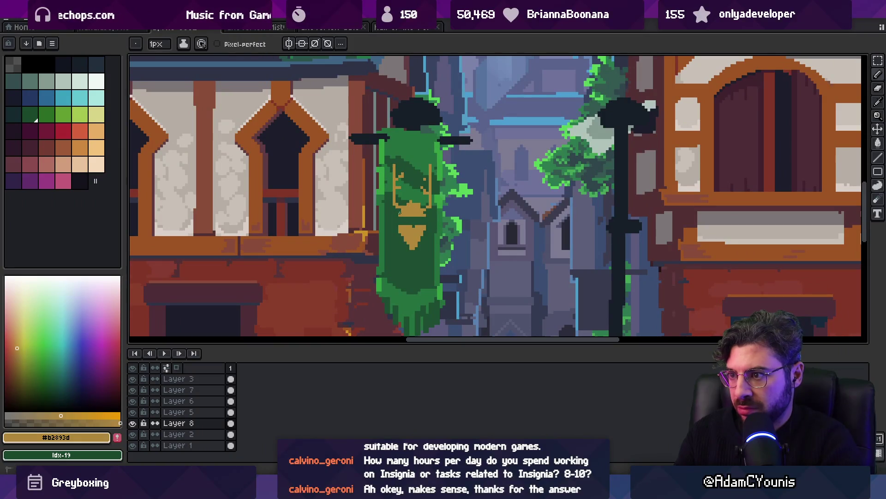
{"action": "key", "text": "z"}
{"action": "scroll", "coordinate": [420, 210], "scroll_direction": "down", "scroll_amount": 5}
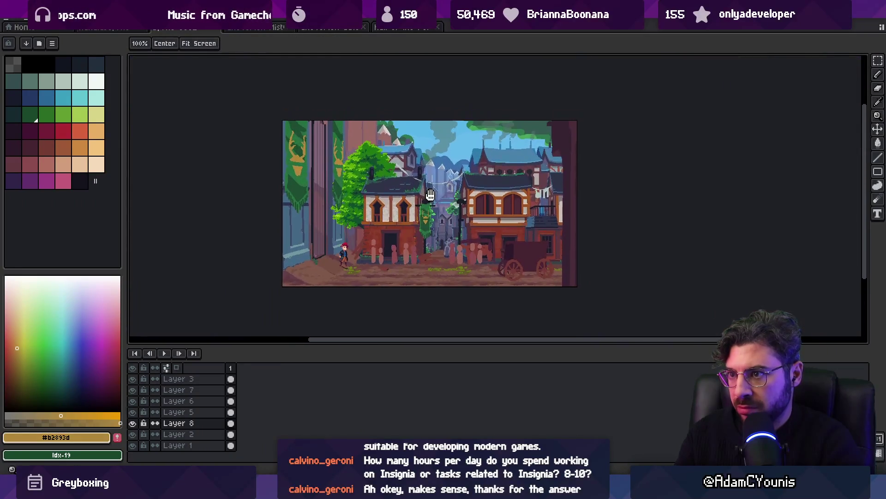
Ellipse-select the banner and lamp, drag a copy onto the right post, and commit it
{"action": "scroll", "coordinate": [441, 203], "scroll_direction": "up", "scroll_amount": 2}
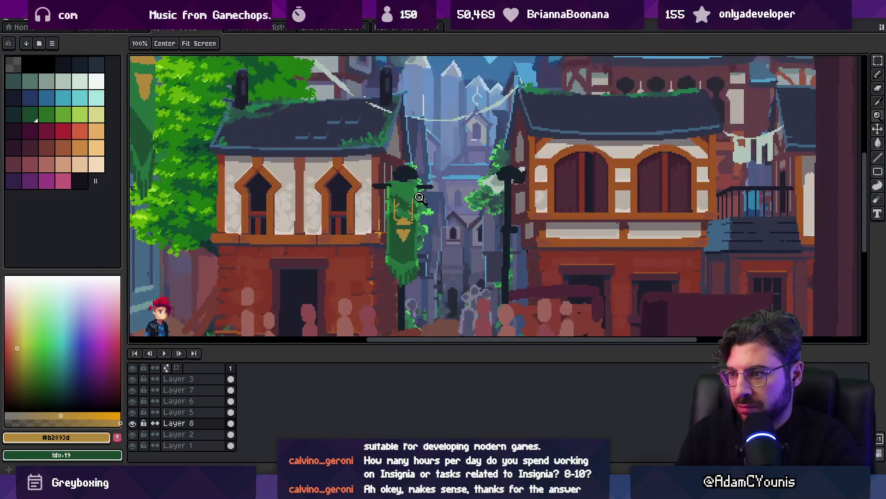
{"action": "key", "text": "m"}
{"action": "scroll", "coordinate": [402, 147], "scroll_direction": "down", "scroll_amount": 2}
{"action": "key", "text": "shift+m"}
{"action": "mouse_move", "coordinate": [382, 161]}
{"action": "left_mouse_down"}
{"action": "mouse_move", "coordinate": [420, 217]}
{"action": "mouse_move", "coordinate": [434, 265]}
{"action": "left_mouse_up"}
{"action": "left_click_drag", "start_coordinate": [418, 208], "coordinate": [455, 207]}
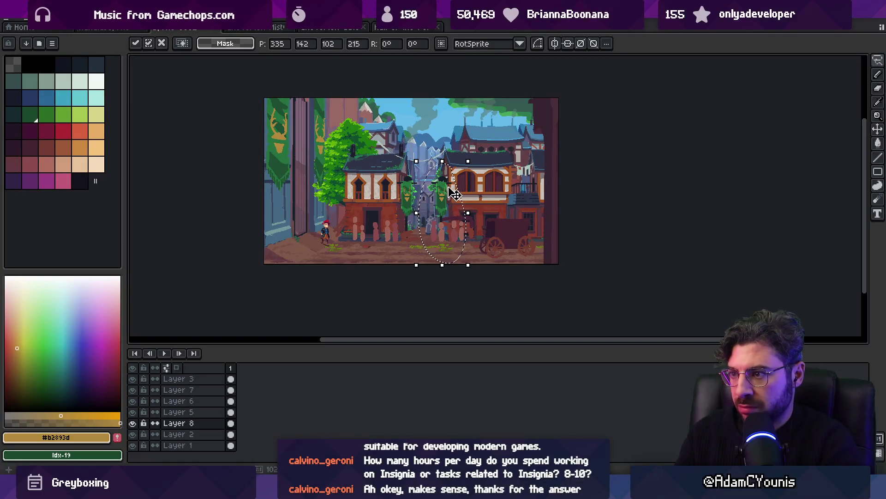
{"action": "key", "text": "Return"}
{"action": "scroll", "coordinate": [423, 181], "scroll_direction": "right", "scroll_amount": 1}
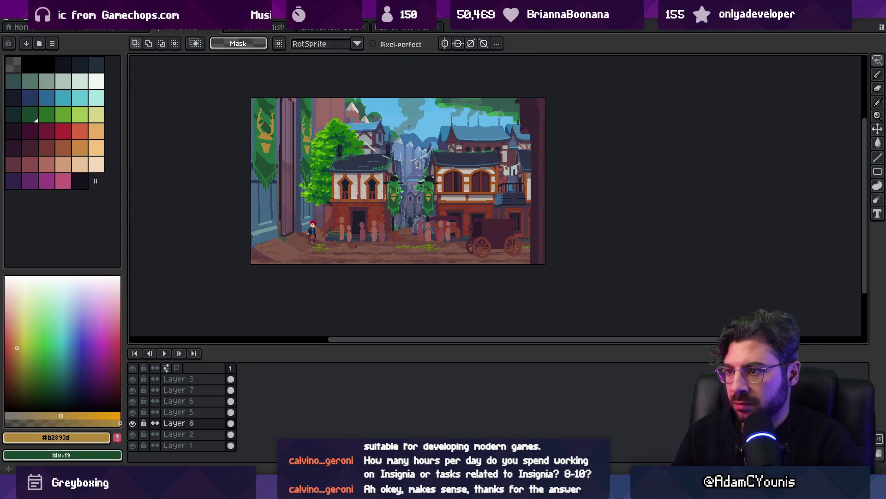
Zoom in, eyedrop the lantern cap's dark colour, and repaint the cap's right edge
{"action": "key", "text": "z"}
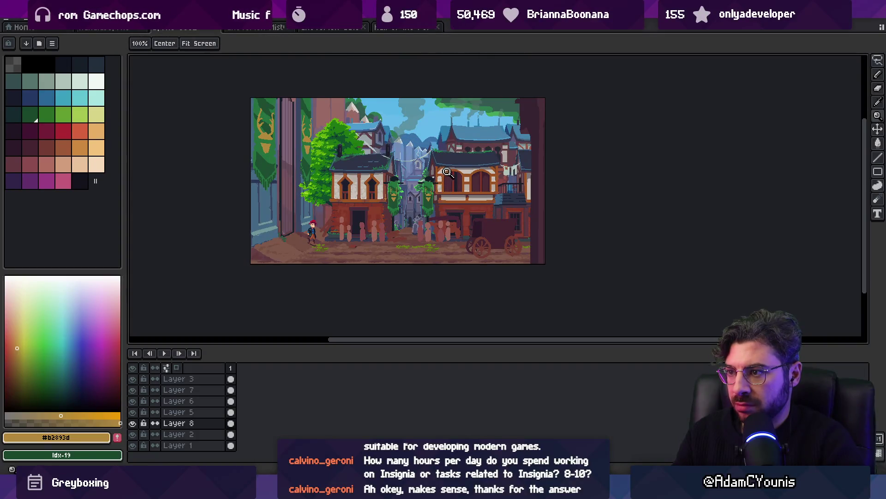
{"action": "left_click", "coordinate": [448, 172]}
{"action": "left_click", "coordinate": [455, 172]}
{"action": "key", "text": "b"}
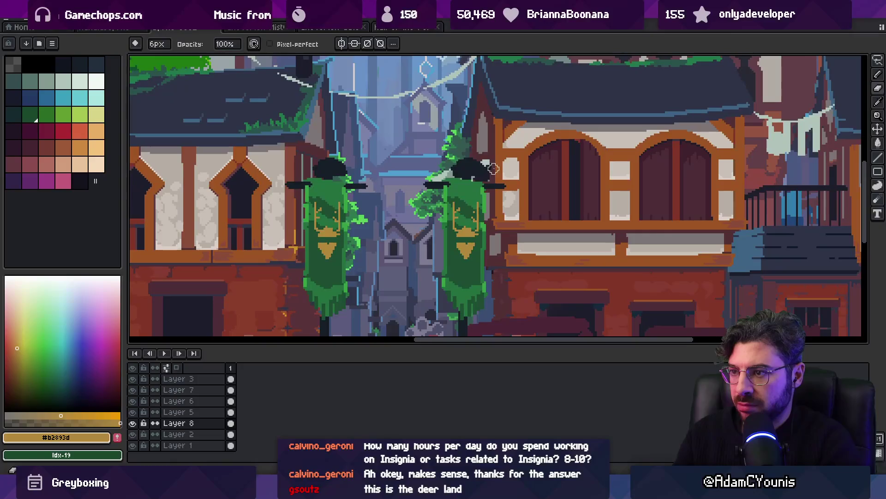
{"action": "left_click", "coordinate": [319, 167], "text": "alt"}
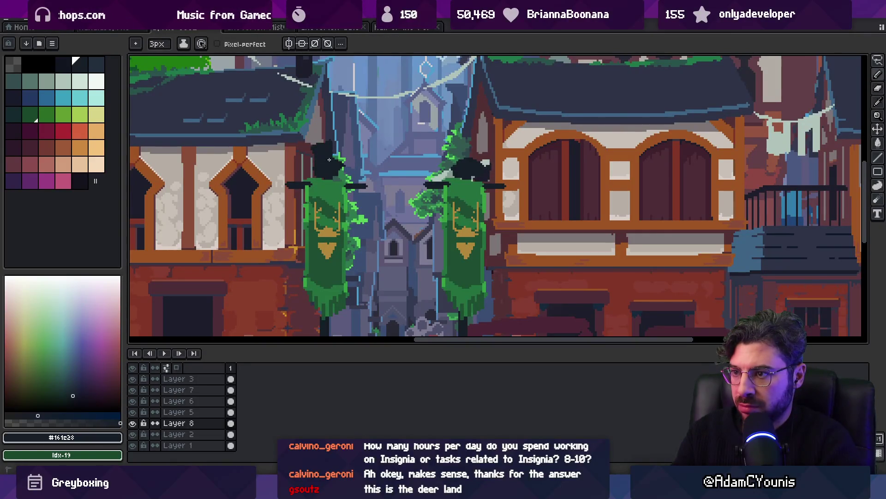
{"action": "key", "text": "b"}
{"action": "left_click_drag", "start_coordinate": [344, 150], "coordinate": [344, 166]}
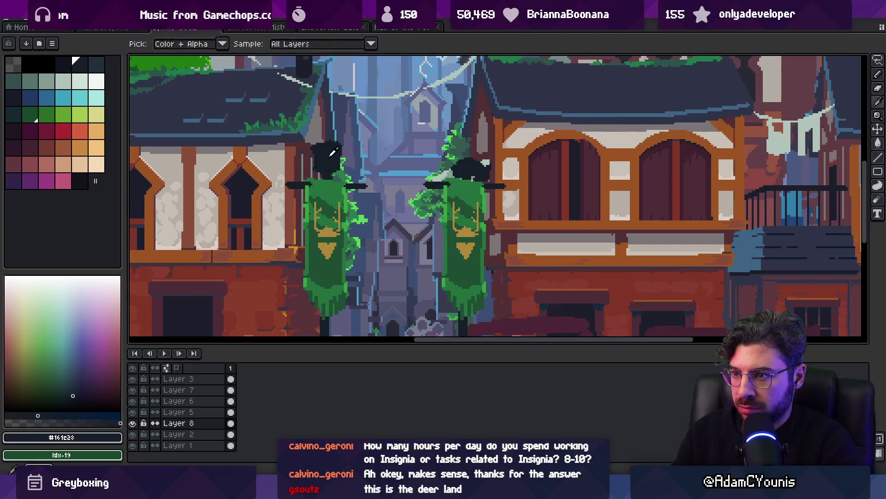
Fill in the dark lantern head with the pencil
{"action": "key", "text": "e"}
{"action": "scroll", "coordinate": [334, 145], "scroll_direction": "up", "scroll_amount": 1}
{"action": "scroll", "coordinate": [333, 144], "scroll_direction": "left", "scroll_amount": 2}
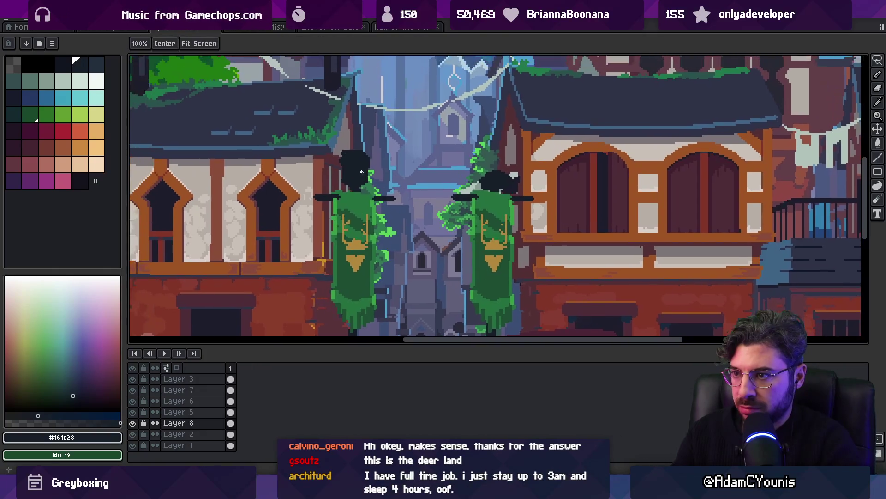
{"action": "key", "text": "b"}
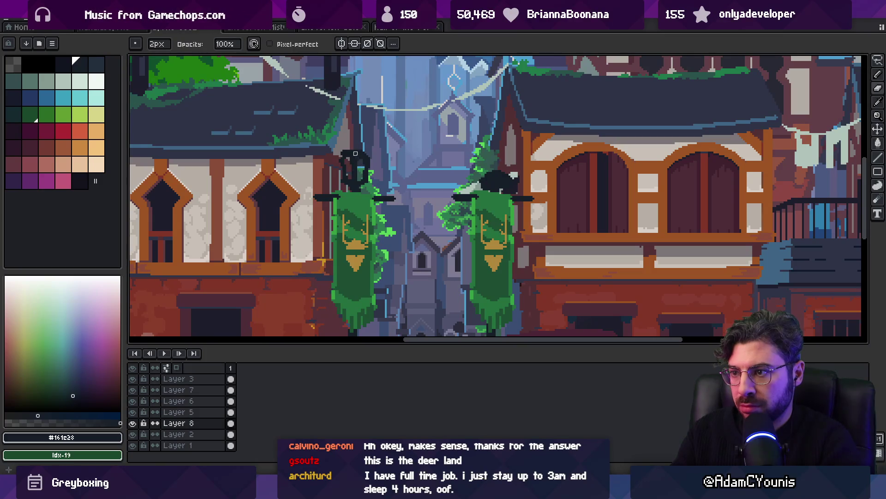
{"action": "left_click_drag", "start_coordinate": [354, 166], "coordinate": [351, 168]}
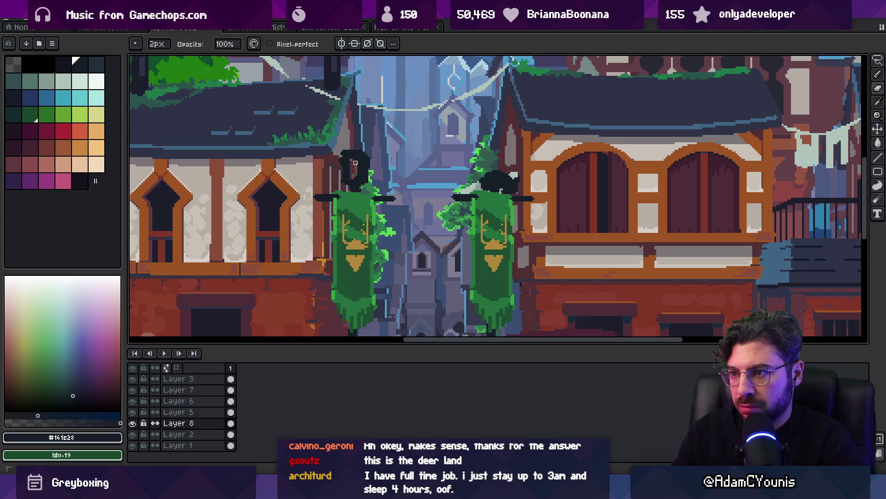
{"action": "scroll", "coordinate": [355, 162], "scroll_direction": "up", "scroll_amount": 1}
With a 1px brush, extend the lantern head upward into a pointed top
{"action": "key", "text": "minus"}
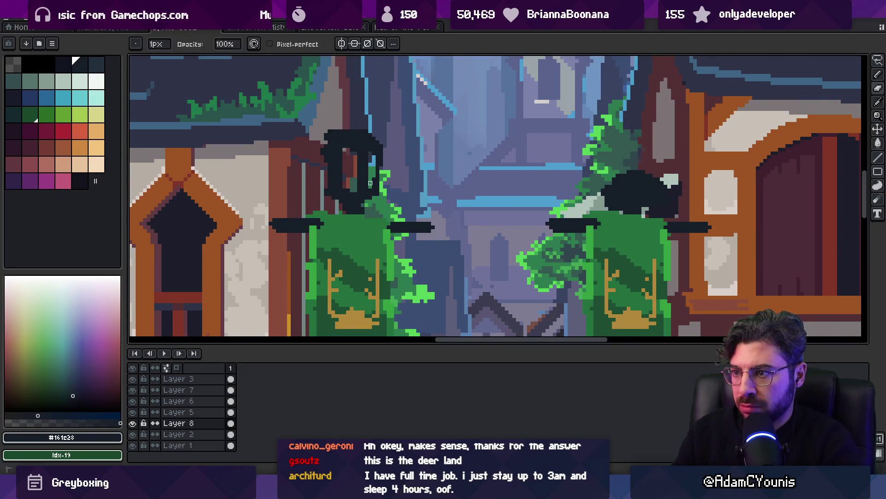
{"action": "key", "text": "e"}
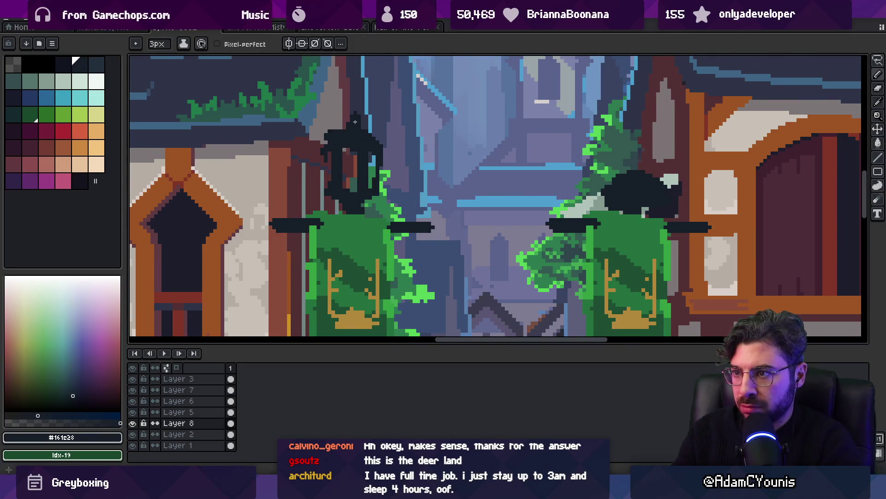
{"action": "left_click_drag", "start_coordinate": [355, 122], "coordinate": [352, 112]}
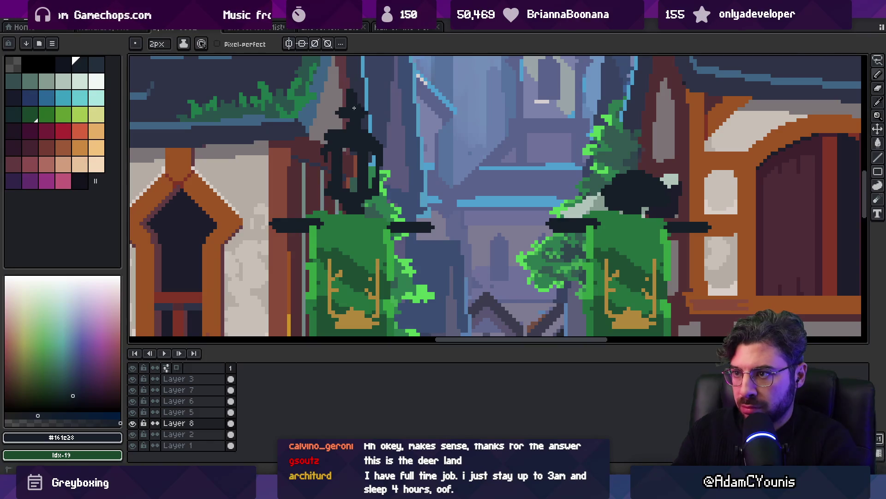
{"action": "key", "text": "b"}
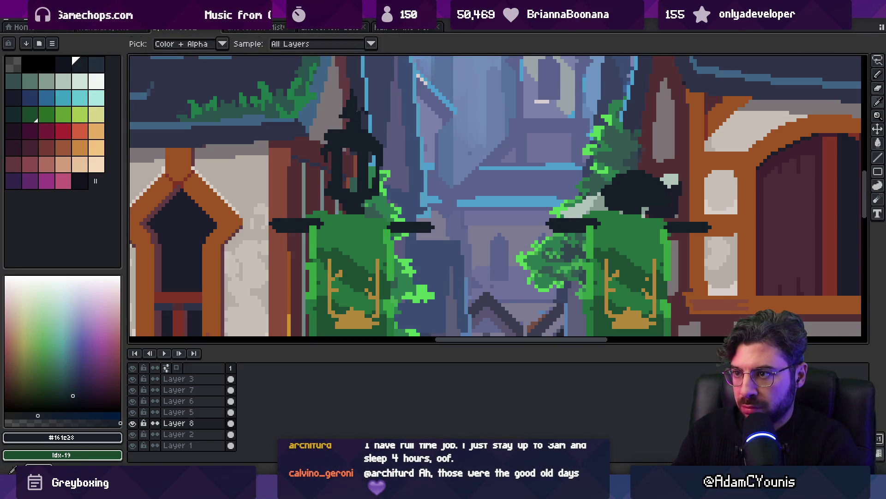
{"action": "left_click_drag", "start_coordinate": [358, 111], "coordinate": [356, 102]}
Erase the stray strip of pixels beside the lantern
{"action": "key", "text": "e"}
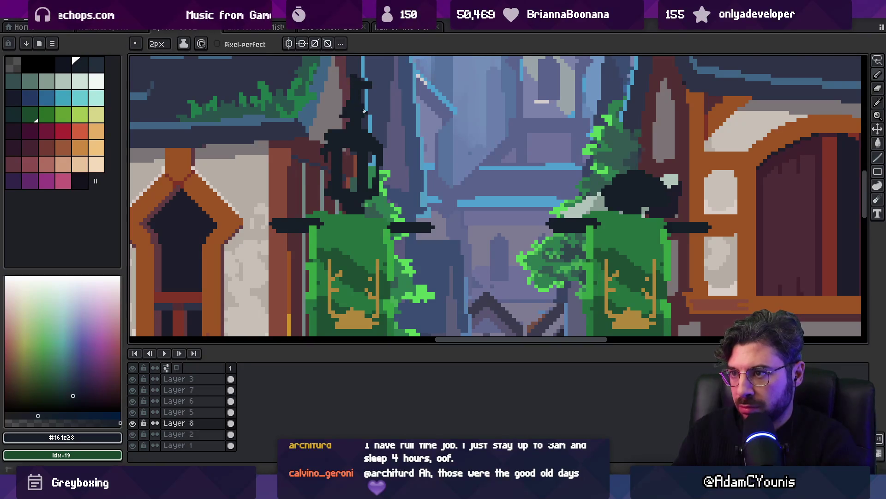
{"action": "key", "text": "b"}
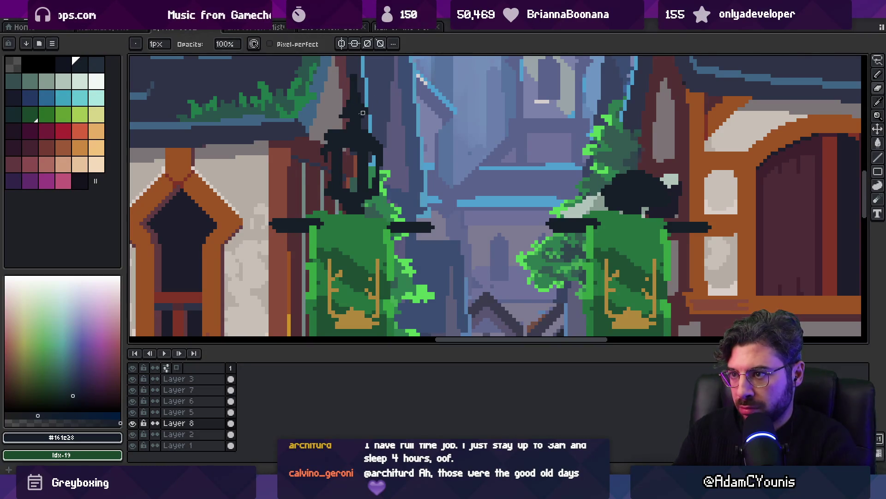
{"action": "key", "text": "e"}
{"action": "key", "text": "i"}
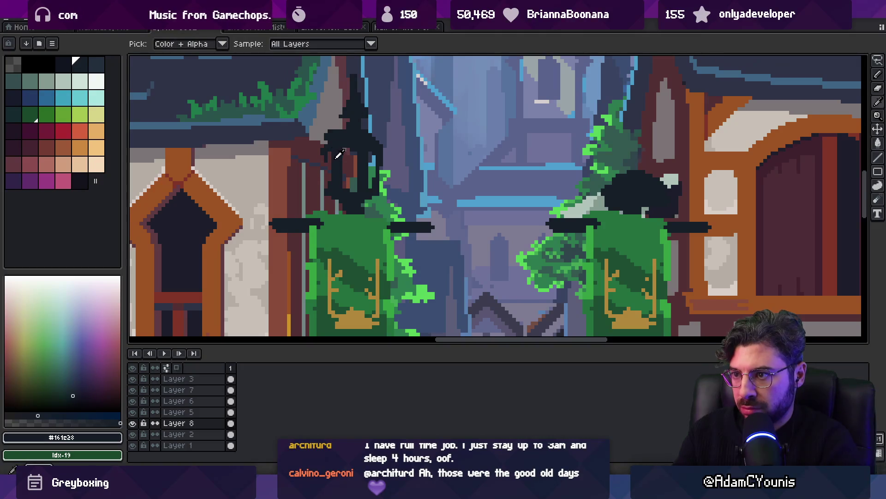
{"action": "key", "text": "e"}
{"action": "left_click_drag", "start_coordinate": [322, 153], "coordinate": [323, 196]}
{"action": "key", "text": "b"}
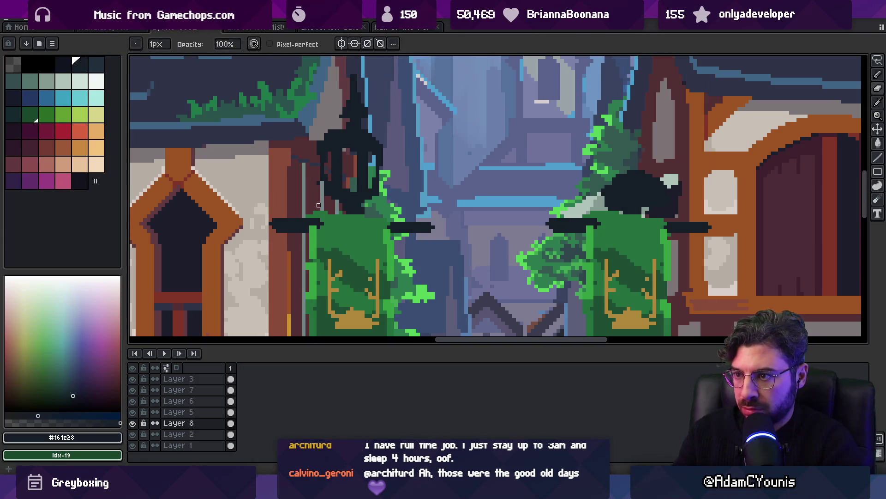
{"action": "key", "text": "z"}
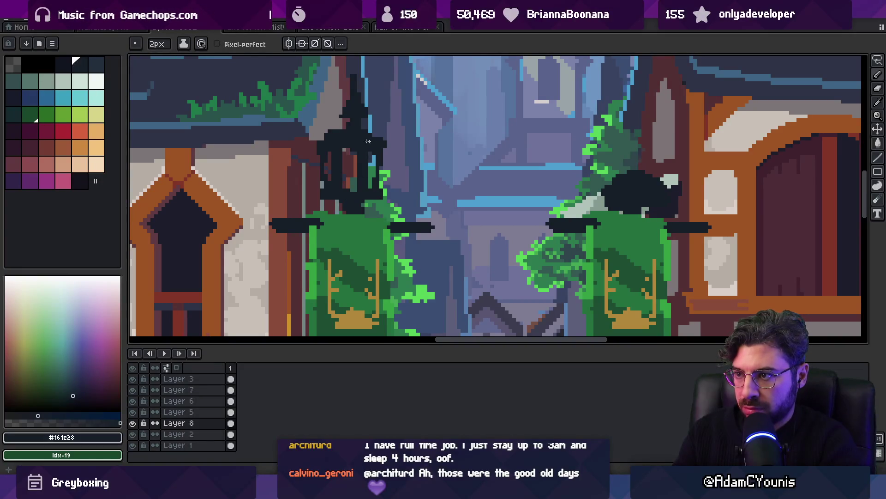
Draw cyan highlights on the left lantern with a 2px pencil
{"action": "key", "text": "e"}
{"action": "key", "text": "z"}
{"action": "scroll", "coordinate": [342, 139], "scroll_direction": "down", "scroll_amount": 5}
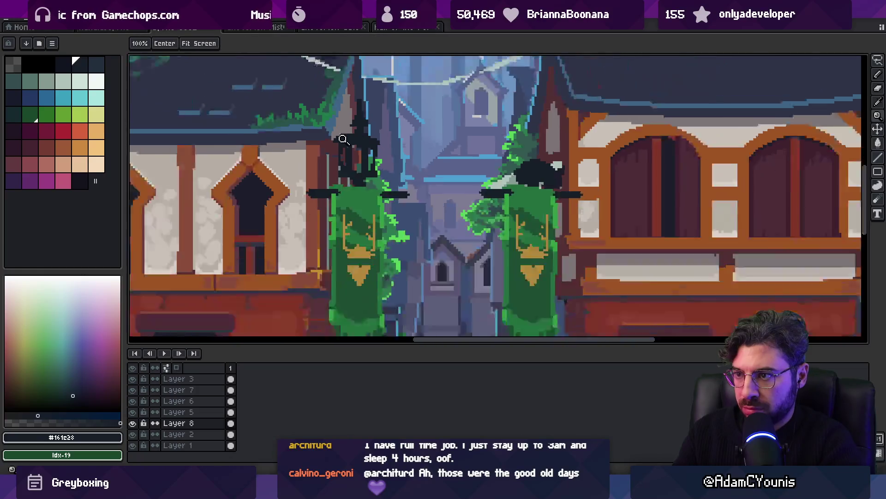
{"action": "scroll", "coordinate": [390, 130], "scroll_direction": "up", "scroll_amount": 2}
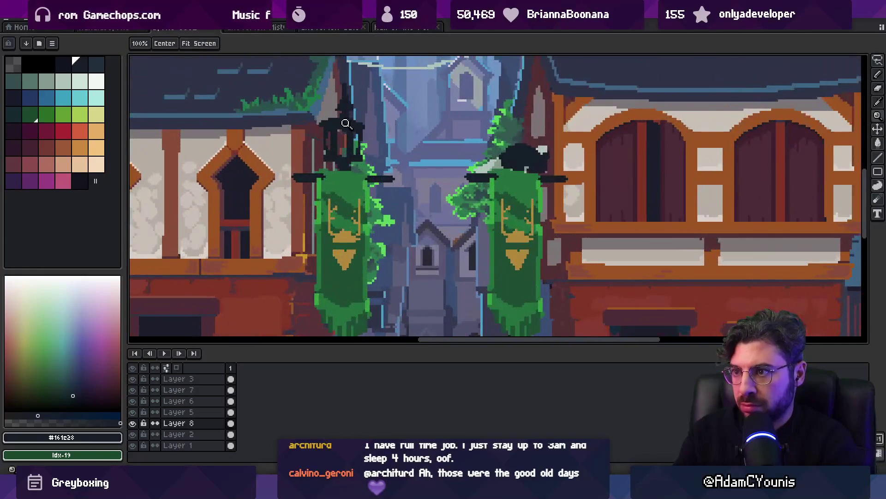
{"action": "key", "text": "v"}
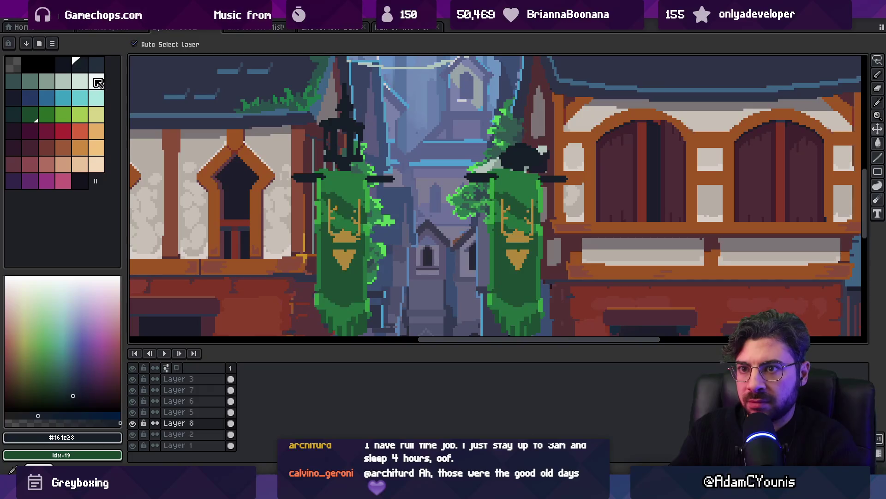
{"action": "left_click", "coordinate": [81, 98]}
{"action": "key", "text": "b"}
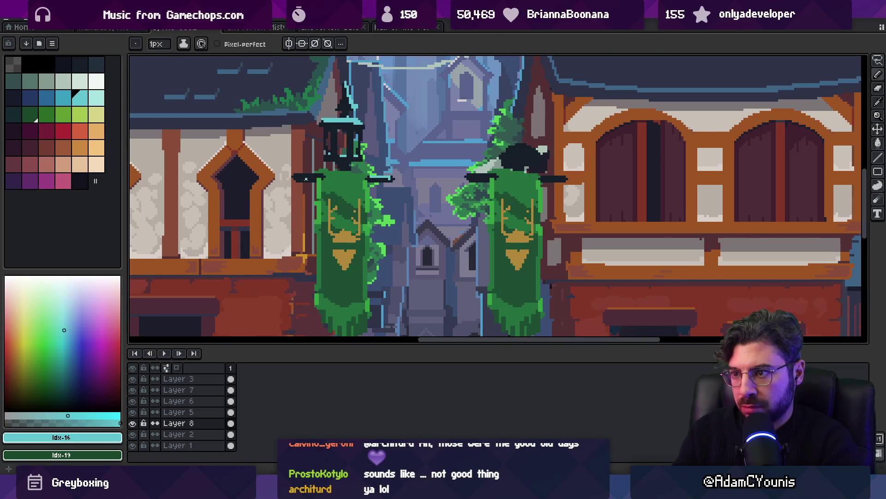
Sample the dark #161c28 from the canvas, then pick another palette colour
{"action": "key", "text": "z"}
{"action": "scroll", "coordinate": [369, 138], "scroll_direction": "down", "scroll_amount": 2}
{"action": "scroll", "coordinate": [385, 126], "scroll_direction": "up", "scroll_amount": 3}
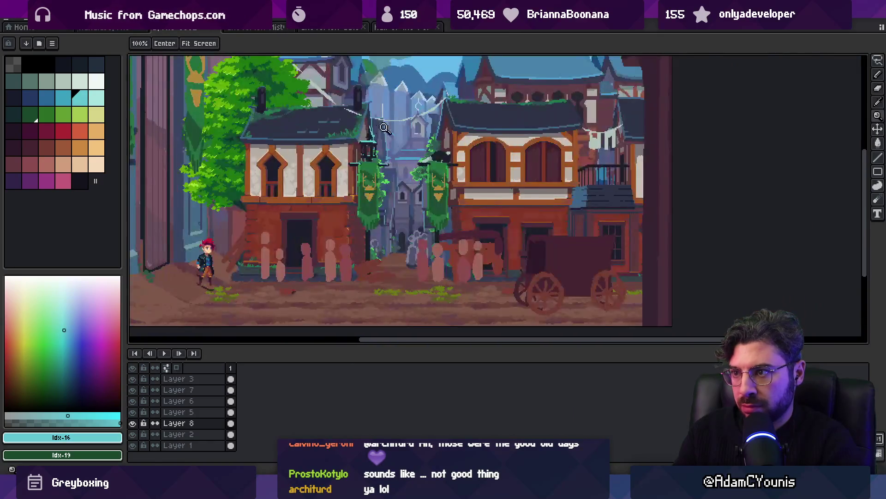
{"action": "left_click", "coordinate": [360, 131], "text": "alt"}
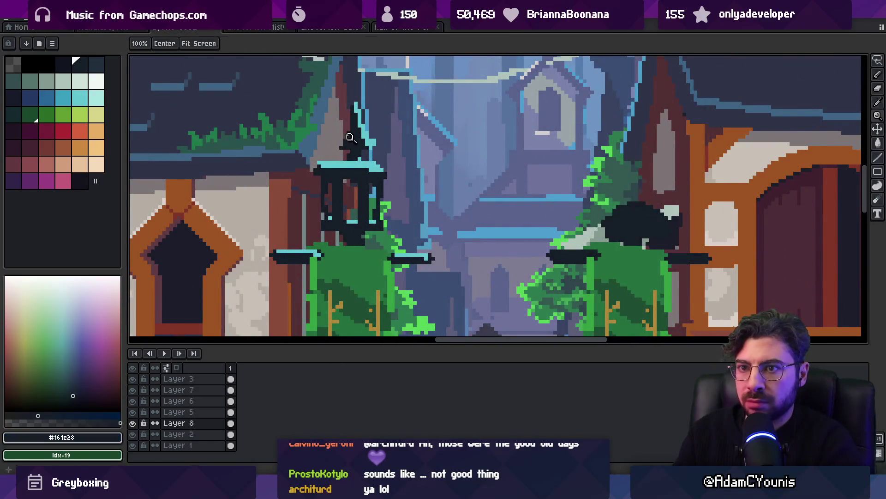
{"action": "left_click", "coordinate": [30, 81]}
Draw an elliptical marquee around the left lantern
{"action": "key", "text": "shift+m"}
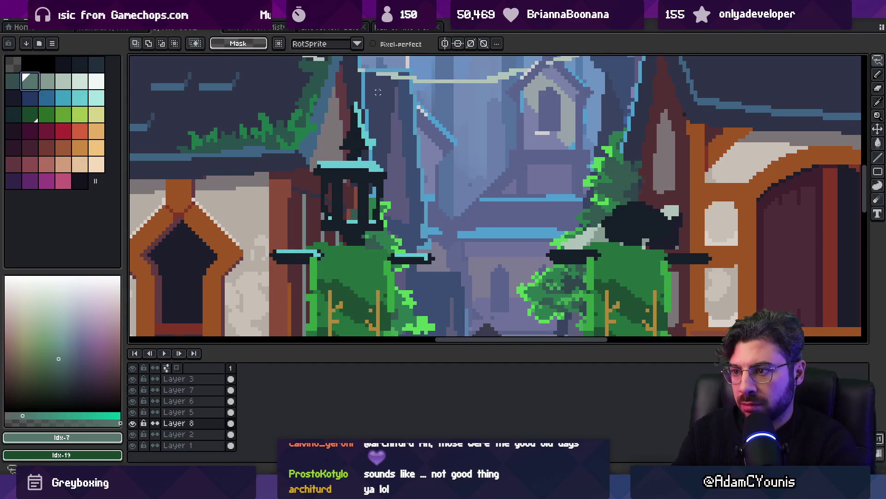
{"action": "left_click_drag", "start_coordinate": [252, 76], "coordinate": [480, 289]}
{"action": "key", "text": "g"}
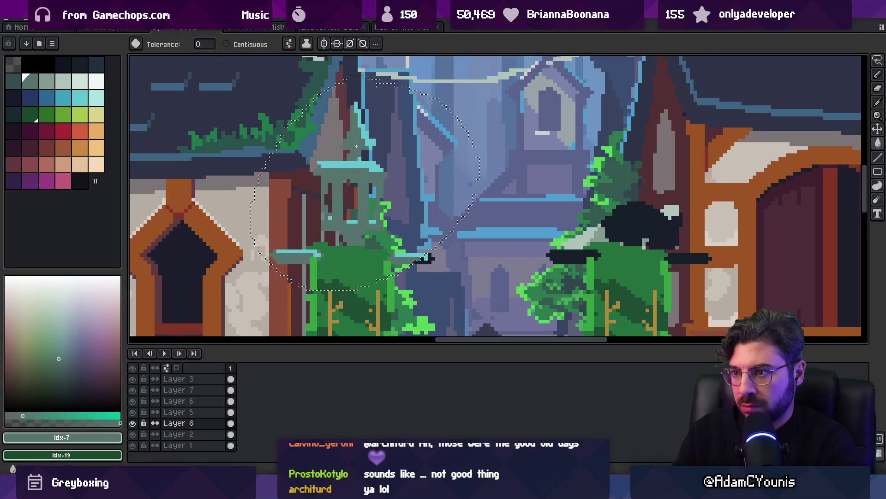
{"action": "key", "text": "z"}
{"action": "scroll", "coordinate": [356, 126], "scroll_direction": "down", "scroll_amount": 3}
{"action": "scroll", "coordinate": [355, 134], "scroll_direction": "up", "scroll_amount": 2}
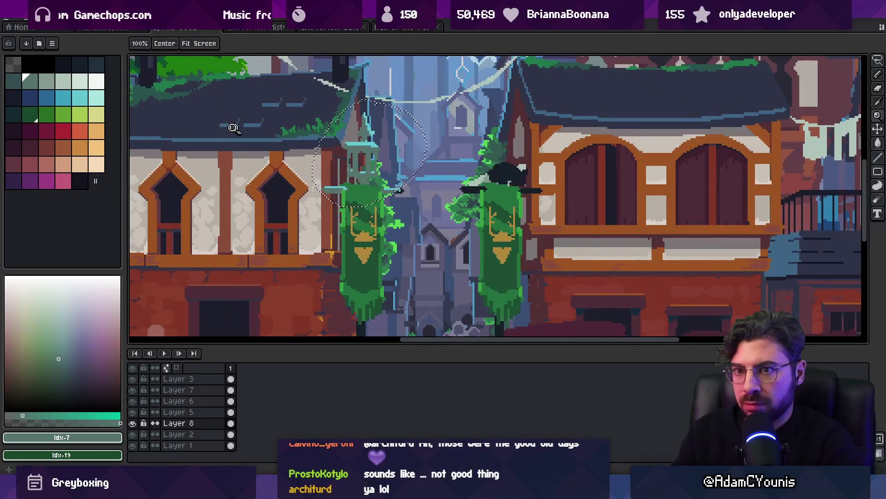
Choose a muted grey-green palette swatch for the 4px brush
{"action": "left_click", "coordinate": [80, 64]}
{"action": "key", "text": "b"}
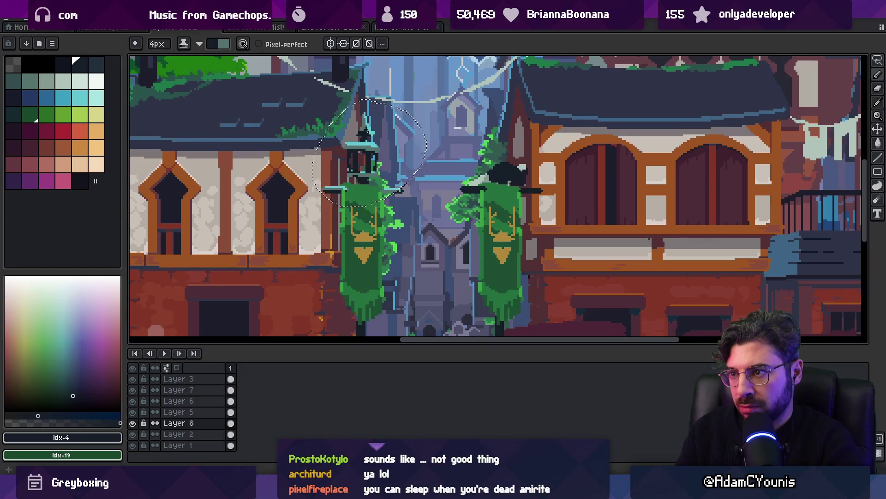
{"action": "key", "text": "x"}
{"action": "key", "text": "z"}
{"action": "scroll", "coordinate": [391, 126], "scroll_direction": "down", "scroll_amount": 3}
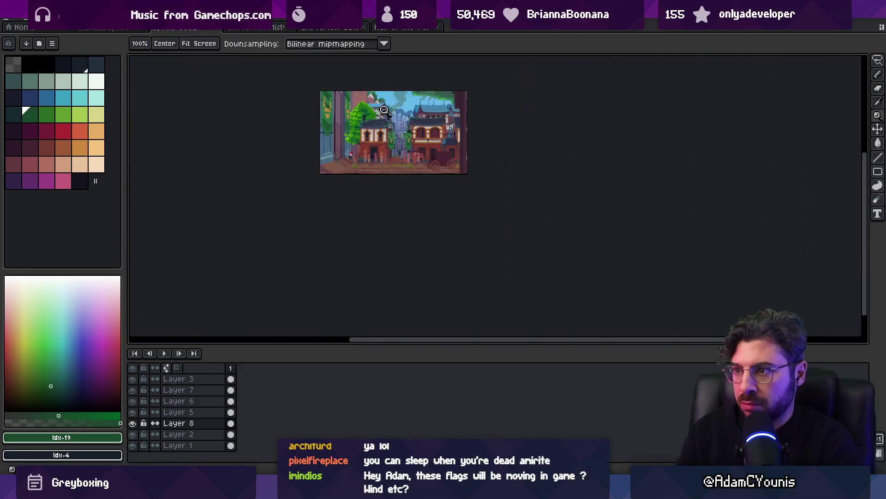
{"action": "scroll", "coordinate": [400, 127], "scroll_direction": "up", "scroll_amount": 2}
{"action": "scroll", "coordinate": [400, 127], "scroll_direction": "up", "scroll_amount": 2}
Sample #54736d and #161c28 from the lantern, then fill it with another palette colour
{"action": "left_click", "coordinate": [369, 148], "text": "alt"}
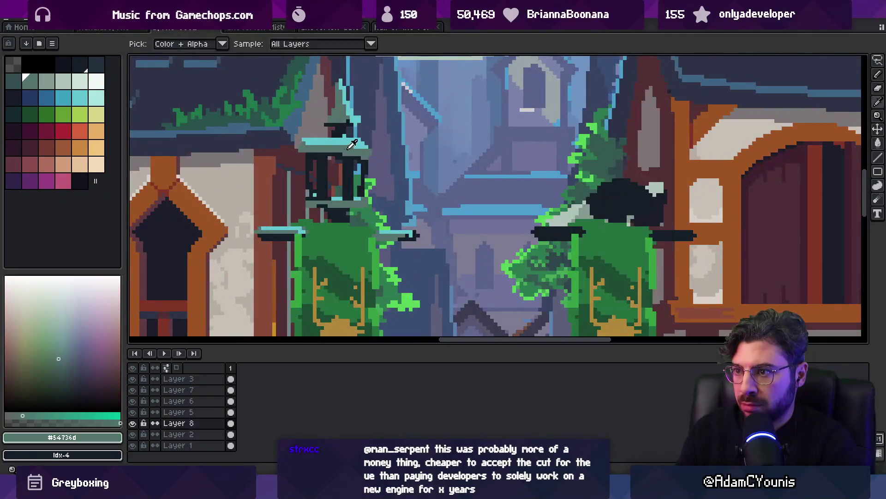
{"action": "scroll", "coordinate": [369, 148], "scroll_direction": "down", "scroll_amount": 1}
{"action": "scroll", "coordinate": [370, 148], "scroll_direction": "up", "scroll_amount": 1}
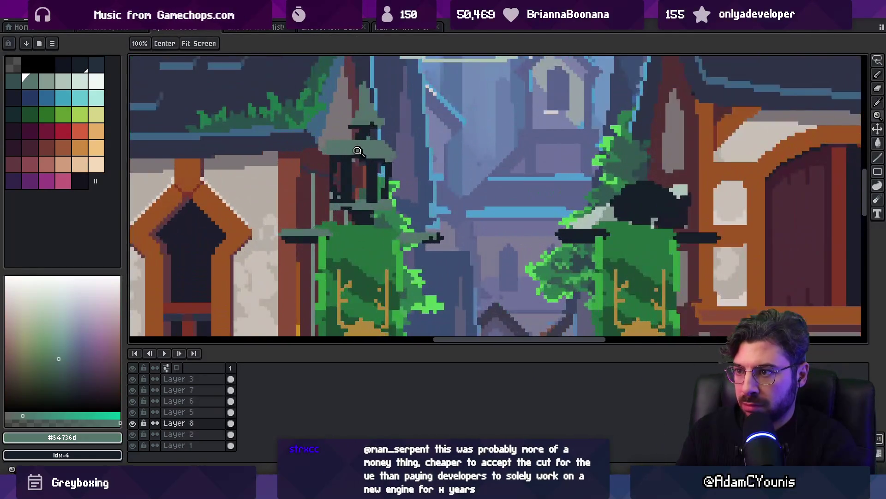
{"action": "left_click", "coordinate": [360, 171], "text": "alt"}
{"action": "left_click", "coordinate": [96, 68]}
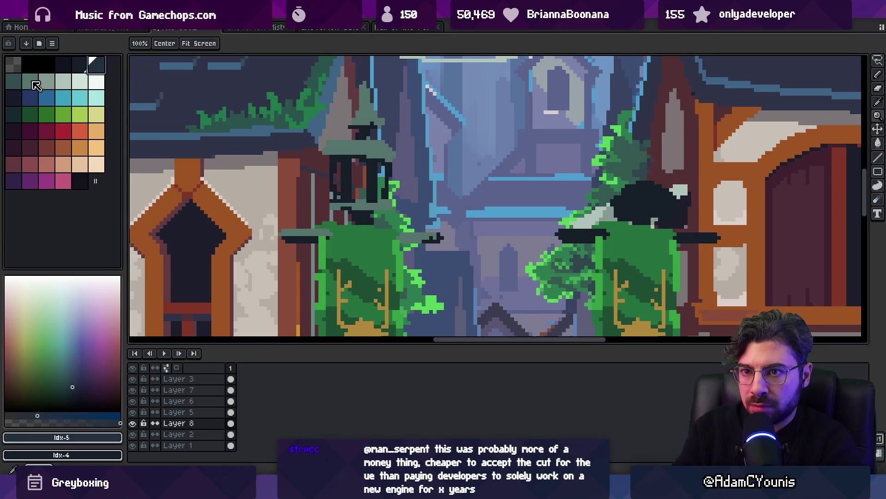
{"action": "key", "text": "g"}
{"action": "left_click", "coordinate": [374, 173]}
Undo the brighter fill and draw a dark #222f3d line across the lantern top
{"action": "key", "text": "ctrl+z"}
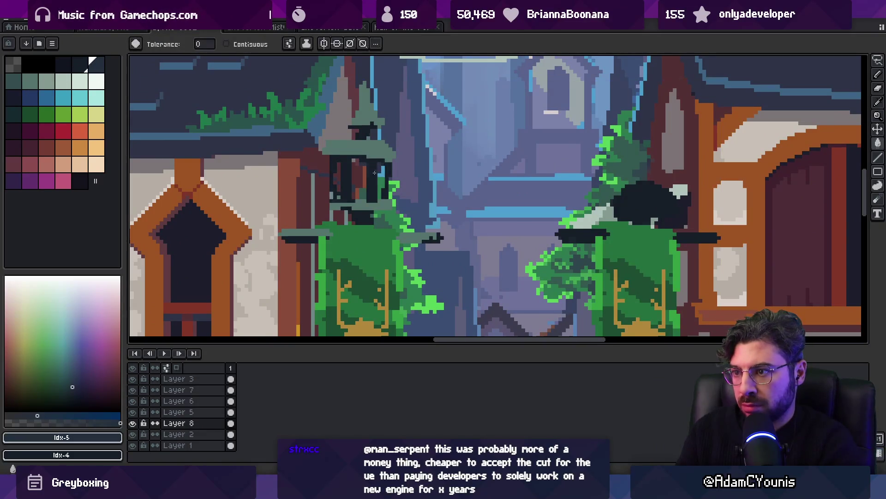
{"action": "key", "text": "z"}
{"action": "scroll", "coordinate": [389, 158], "scroll_direction": "down", "scroll_amount": 4}
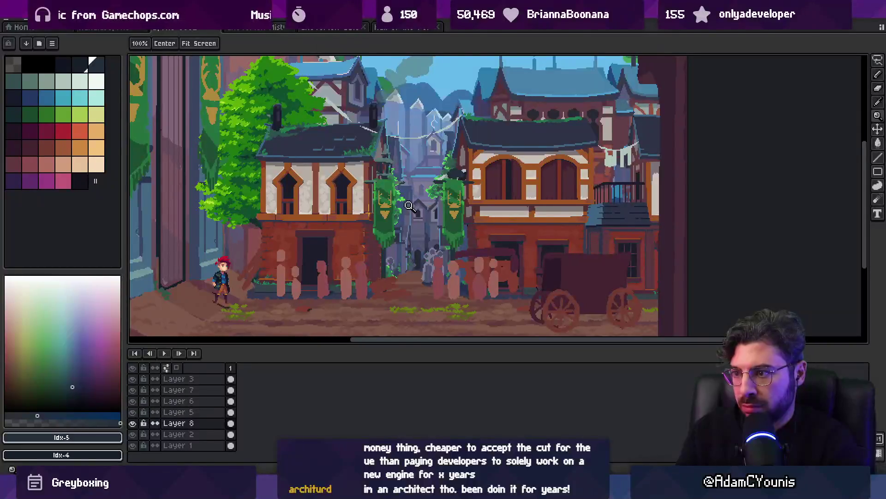
{"action": "scroll", "coordinate": [392, 165], "scroll_direction": "up", "scroll_amount": 4}
{"action": "key", "text": "b"}
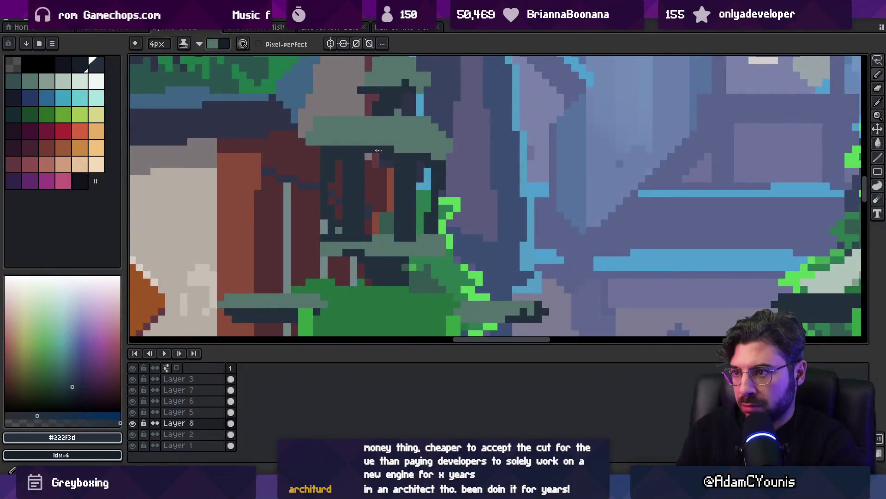
{"action": "left_click_drag", "start_coordinate": [324, 143], "coordinate": [388, 145]}
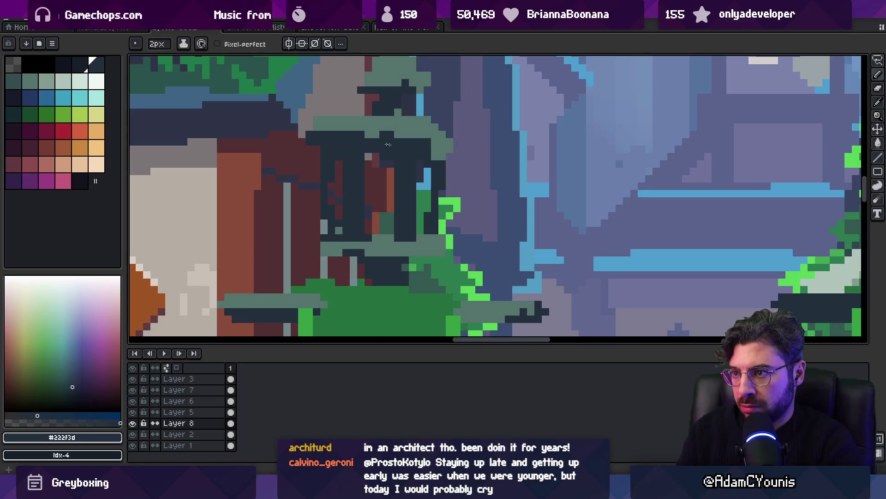
Eyedrop slate blue #57729f from the canvas for the lantern glass panes
{"action": "key", "text": "z"}
{"action": "scroll", "coordinate": [437, 138], "scroll_direction": "down", "scroll_amount": 4}
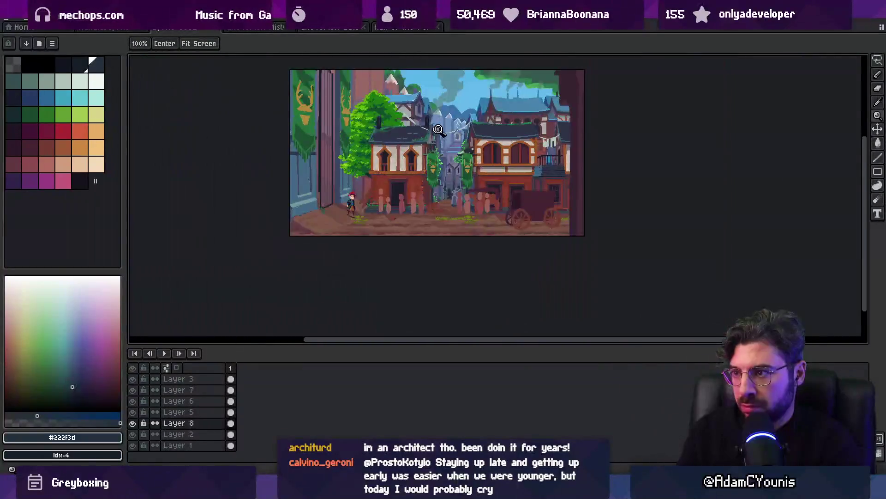
{"action": "scroll", "coordinate": [447, 127], "scroll_direction": "up", "scroll_amount": 5}
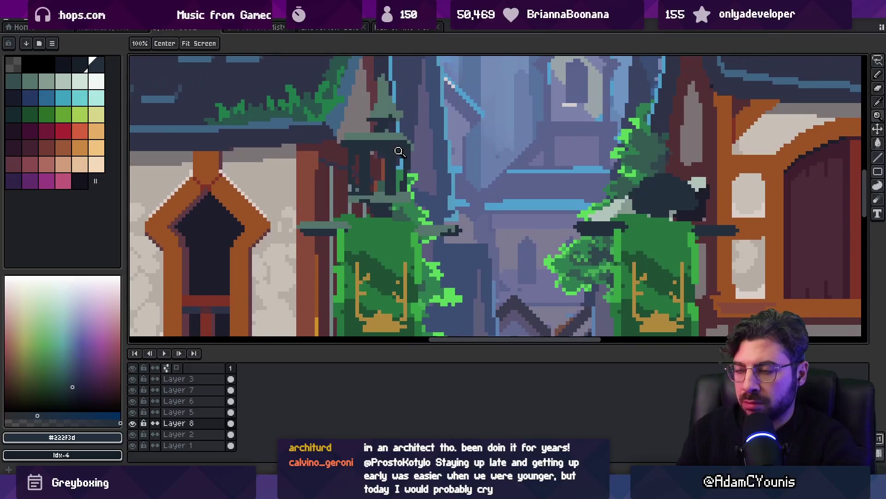
{"action": "key", "text": "i"}
{"action": "left_click", "coordinate": [475, 137], "text": "alt"}
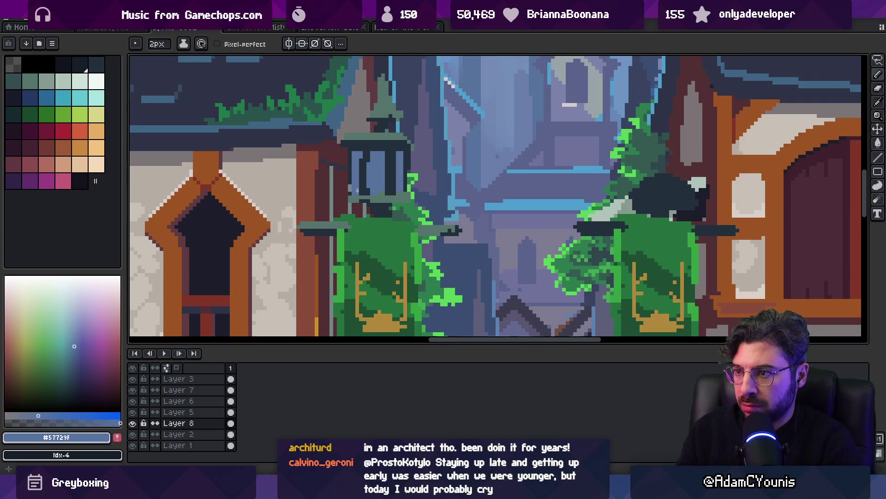
{"action": "key", "text": "z"}
{"action": "scroll", "coordinate": [416, 137], "scroll_direction": "down", "scroll_amount": 5}
{"action": "scroll", "coordinate": [425, 156], "scroll_direction": "up", "scroll_amount": 3}
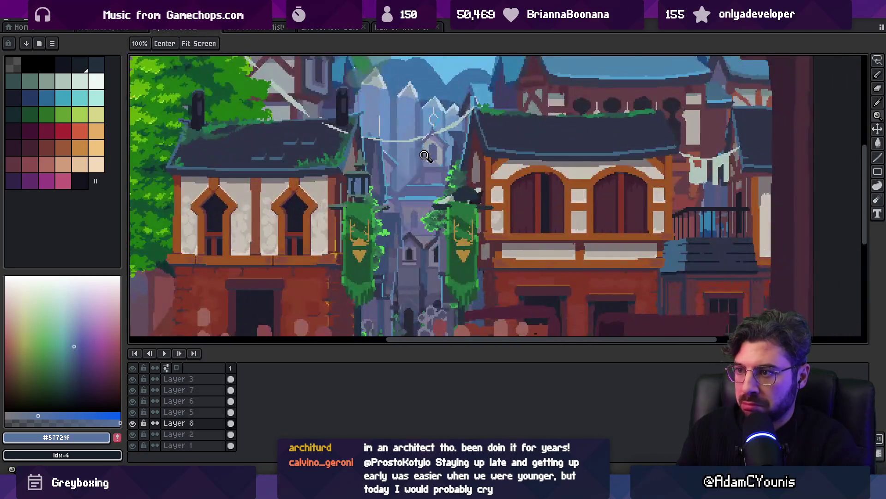
Zoom in on the left banner crossbar and switch to a 1px pencil
{"action": "key", "text": "v"}
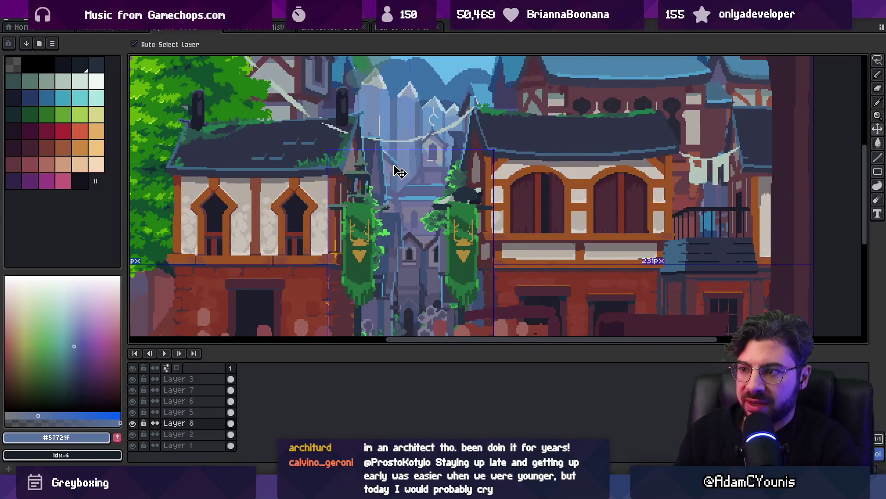
{"action": "key", "text": "z"}
{"action": "scroll", "coordinate": [358, 162], "scroll_direction": "up", "scroll_amount": 1}
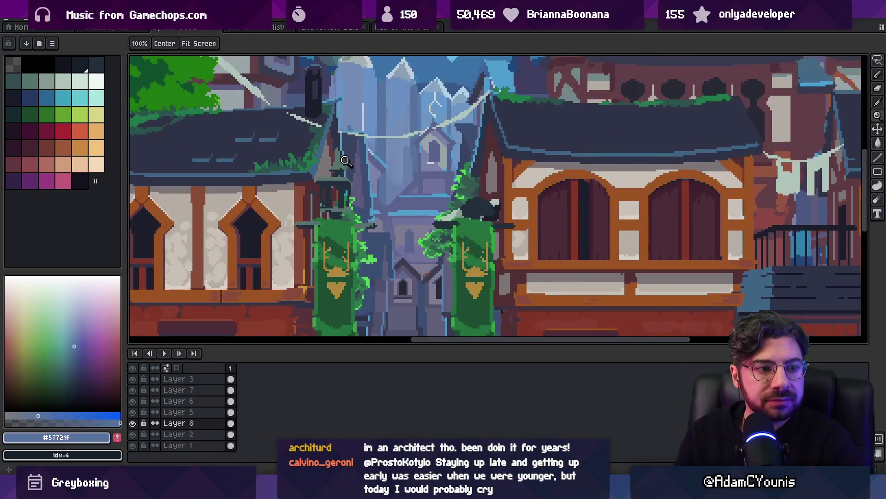
{"action": "scroll", "coordinate": [344, 154], "scroll_direction": "up", "scroll_amount": 2}
{"action": "key", "text": "v"}
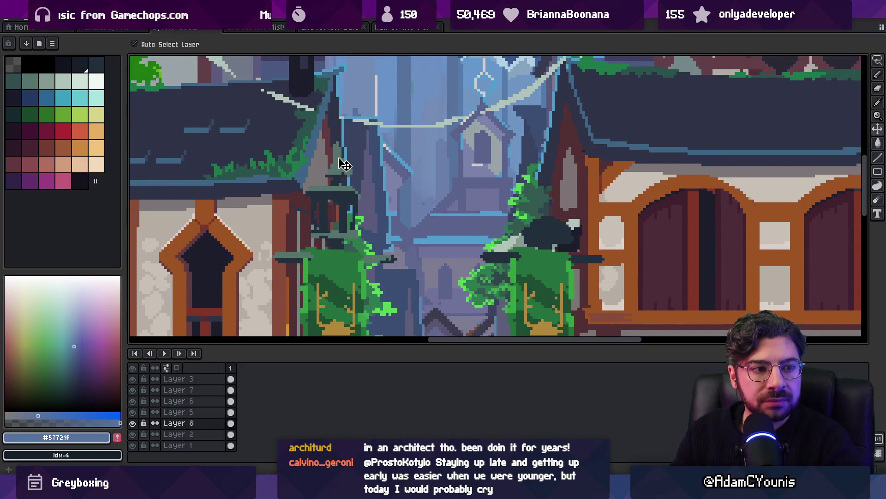
{"action": "key", "text": "b"}
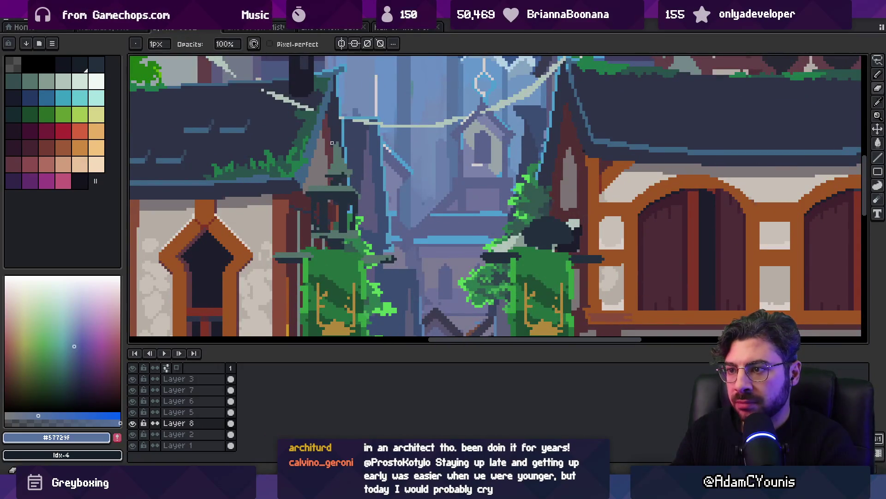
Sample dark #222f3d and paint dark pixels onto the banner crossbar
{"action": "key", "text": "i"}
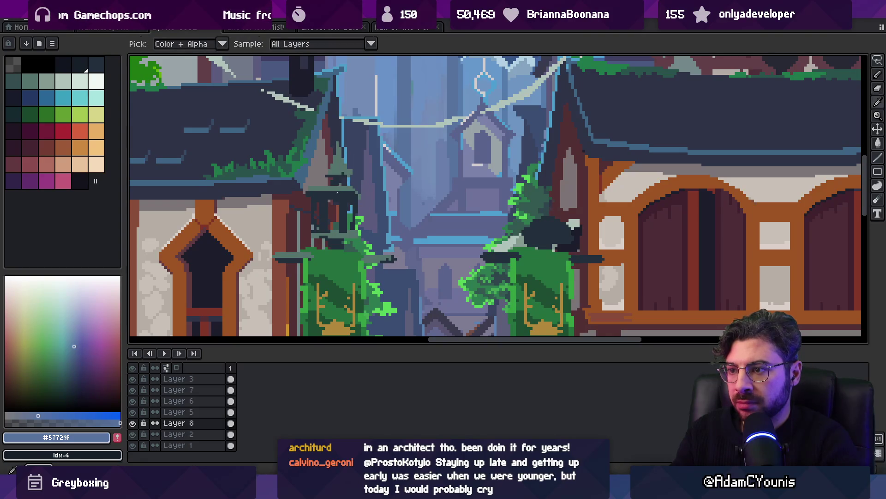
{"action": "scroll", "coordinate": [372, 202], "scroll_direction": "down", "scroll_amount": 3}
{"action": "scroll", "coordinate": [373, 202], "scroll_direction": "up", "scroll_amount": 5}
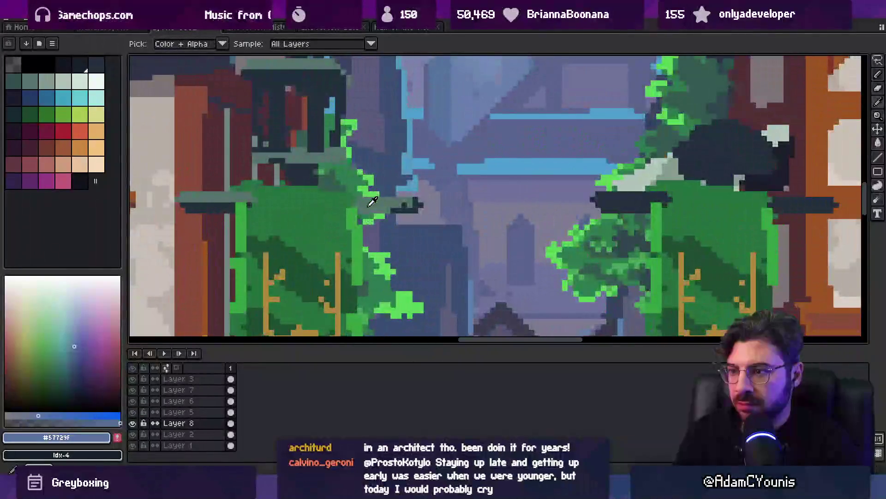
{"action": "left_click", "coordinate": [401, 209]}
{"action": "key", "text": "b"}
{"action": "left_click_drag", "start_coordinate": [356, 199], "coordinate": [365, 210]}
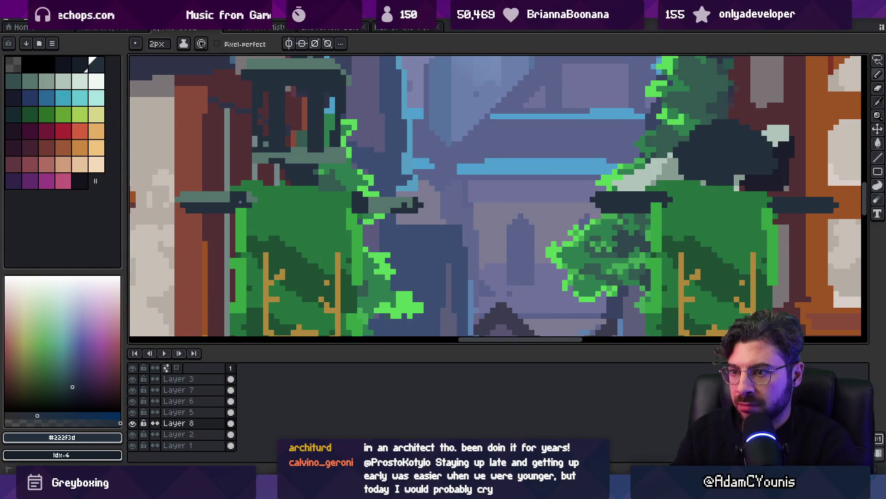
Sample green #349e42 and paint green pixels over the crossbar end and dark spots
{"action": "left_click", "coordinate": [244, 215], "text": "alt"}
{"action": "left_click", "coordinate": [243, 197]}
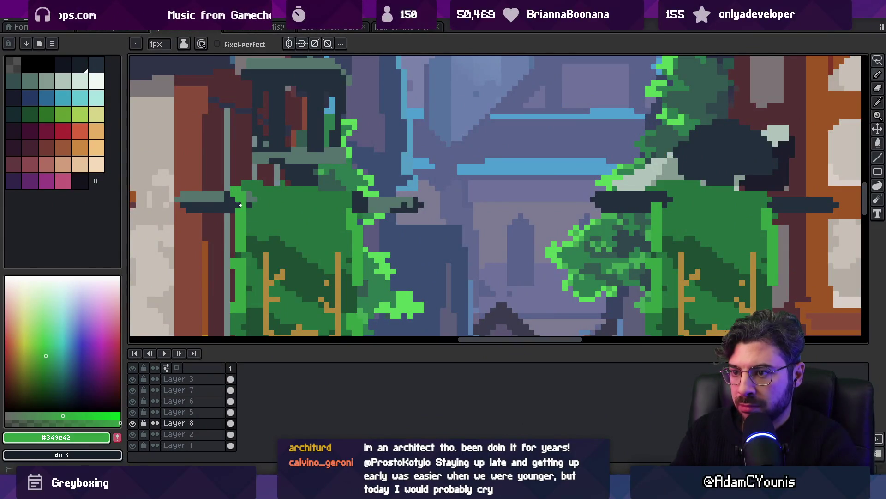
{"action": "key", "text": "alt"}
{"action": "left_click", "coordinate": [355, 198]}
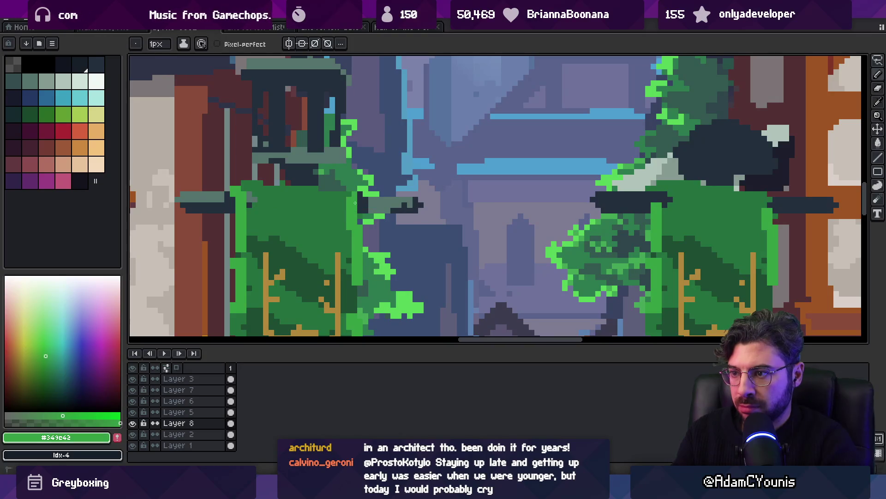
{"action": "key", "text": "space"}
{"action": "scroll", "coordinate": [355, 202], "scroll_direction": "down", "scroll_amount": 3}
{"action": "scroll", "coordinate": [362, 201], "scroll_direction": "up", "scroll_amount": 3}
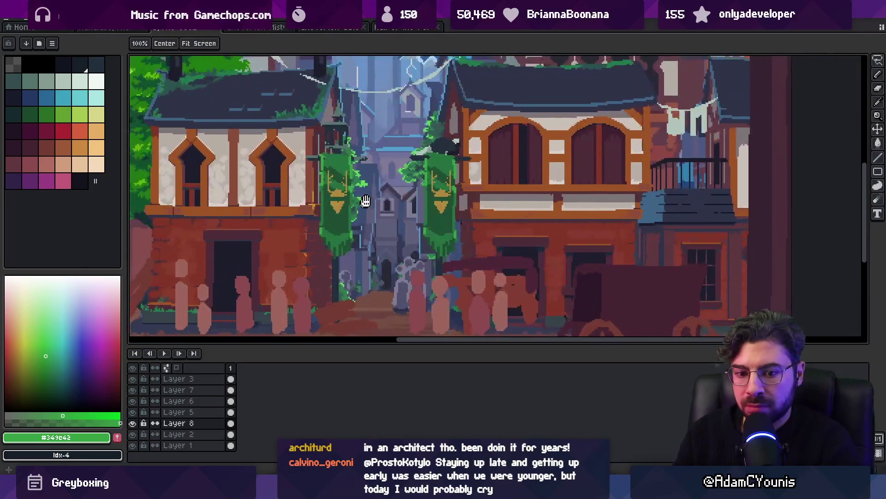
Lasso both green banners and move them about 125 px right onto the lamp post
{"action": "left_click_drag", "start_coordinate": [366, 201], "coordinate": [368, 198]}
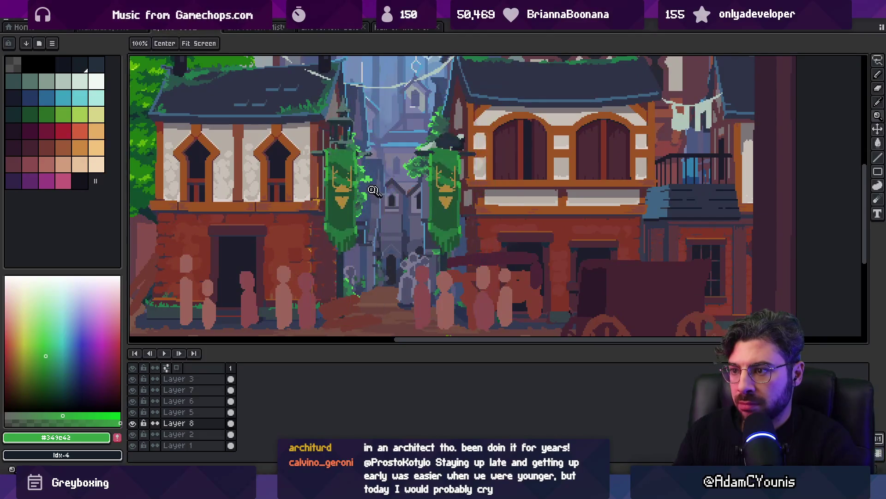
{"action": "scroll", "coordinate": [374, 191], "scroll_direction": "down", "scroll_amount": 2}
{"action": "scroll", "coordinate": [373, 191], "scroll_direction": "up", "scroll_amount": 1}
{"action": "key", "text": "q"}
{"action": "mouse_move", "coordinate": [377, 116]}
{"action": "left_mouse_down"}
{"action": "mouse_move", "coordinate": [338, 258]}
{"action": "mouse_move", "coordinate": [376, 115]}
{"action": "left_mouse_up"}
{"action": "left_click_drag", "start_coordinate": [413, 176], "coordinate": [500, 178]}
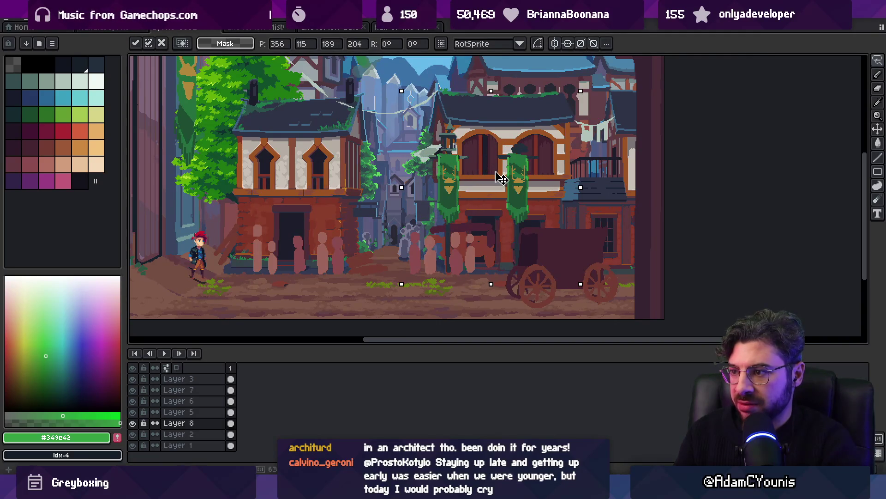
{"action": "key", "text": "Return"}
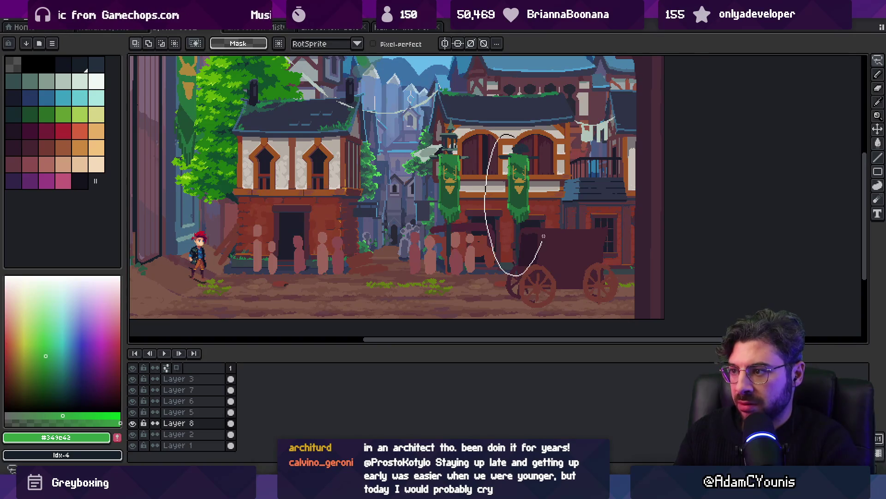
Delete the right-hand banner so only one banner remains
{"action": "left_click_drag", "start_coordinate": [543, 236], "coordinate": [512, 129]}
{"action": "key", "text": "Delete"}
{"action": "key", "text": "z"}
{"action": "scroll", "coordinate": [416, 134], "scroll_direction": "down", "scroll_amount": 1}
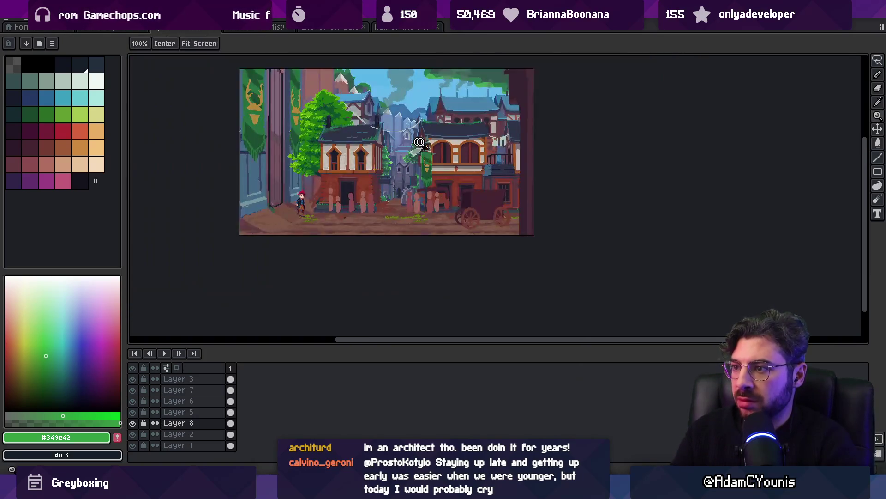
{"action": "scroll", "coordinate": [444, 152], "scroll_direction": "up", "scroll_amount": 1}
{"action": "left_click_drag", "start_coordinate": [417, 164], "coordinate": [480, 170]}
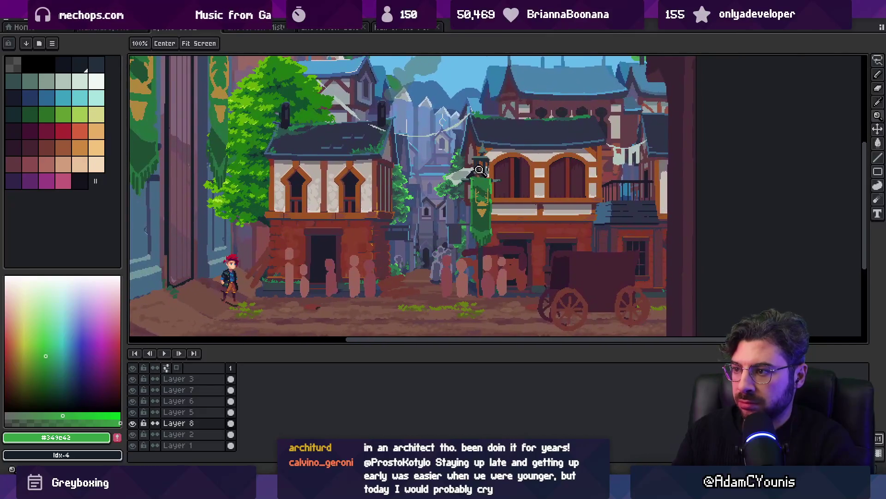
{"action": "scroll", "coordinate": [462, 172], "scroll_direction": "up", "scroll_amount": 2}
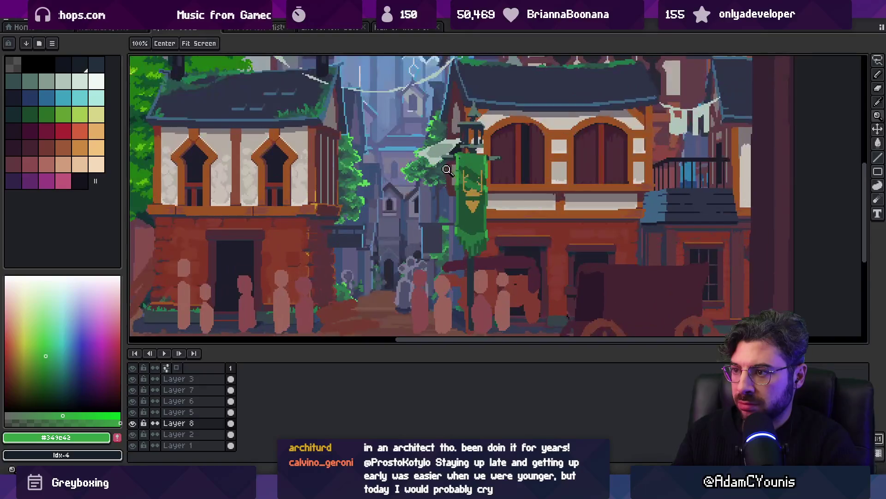
{"action": "scroll", "coordinate": [442, 200], "scroll_direction": "down", "scroll_amount": 3}
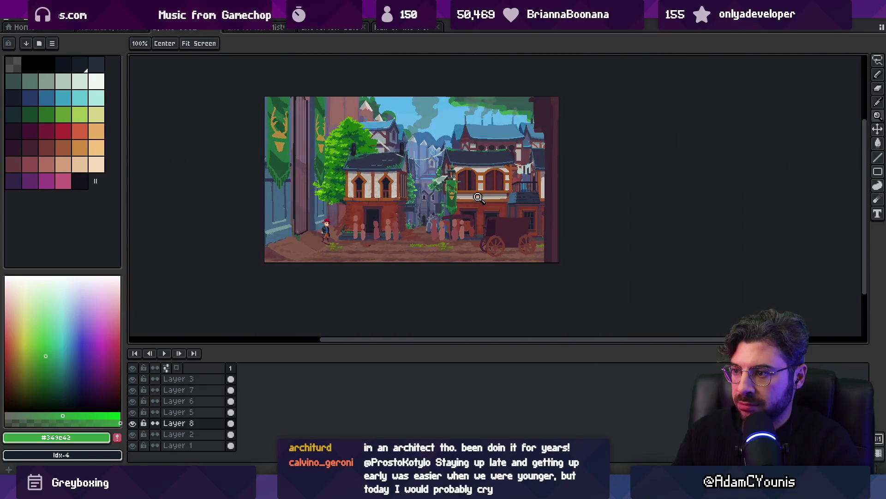
{"action": "scroll", "coordinate": [446, 224], "scroll_direction": "up", "scroll_amount": 2}
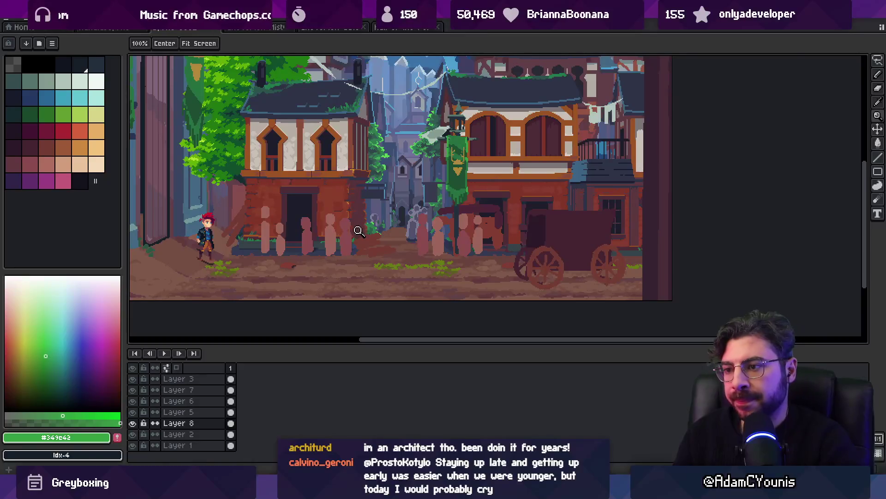
{"action": "scroll", "coordinate": [279, 252], "scroll_direction": "up", "scroll_amount": 4}
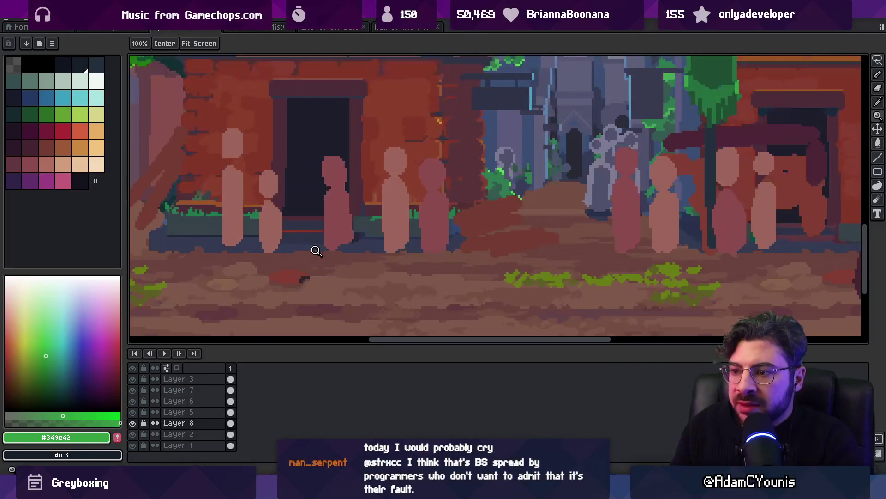
{"action": "left_click", "coordinate": [316, 244], "text": "ctrl"}
{"action": "scroll", "coordinate": [313, 245], "scroll_direction": "down", "scroll_amount": 1}
{"action": "key", "text": "z"}
{"action": "scroll", "coordinate": [307, 251], "scroll_direction": "down", "scroll_amount": 1}
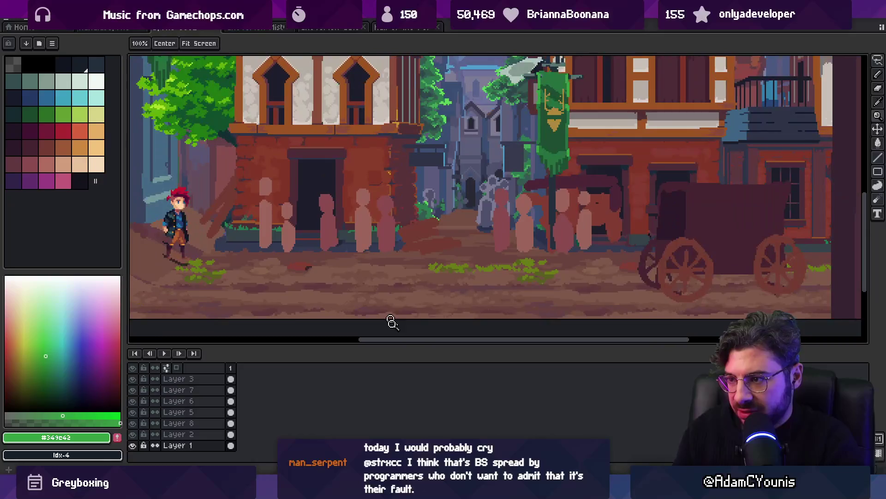
{"action": "scroll", "coordinate": [418, 275], "scroll_direction": "down", "scroll_amount": 2}
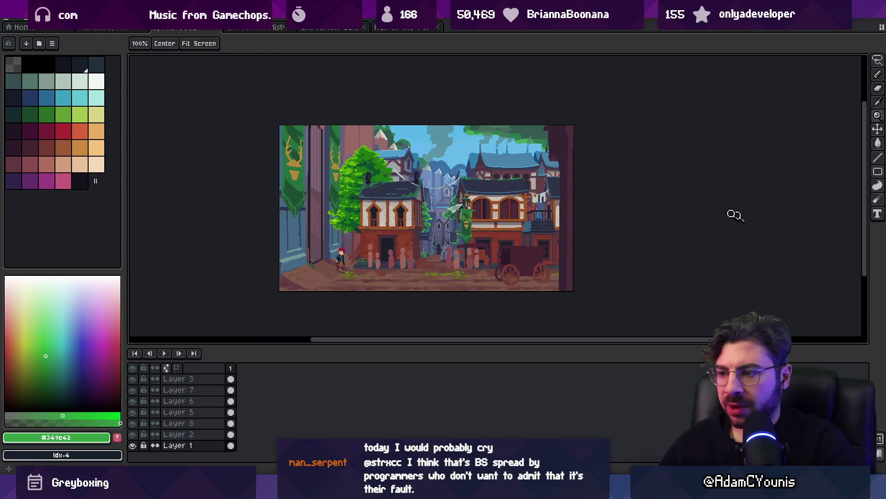
Go back to the town street sprite's tab and bring up its save dialog
{"action": "key", "text": "ctrl+s"}
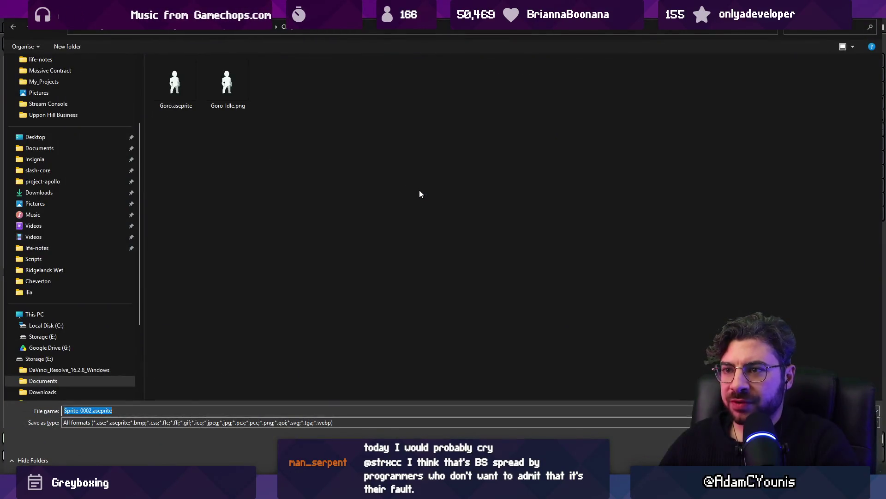
{"action": "key", "text": "Escape"}
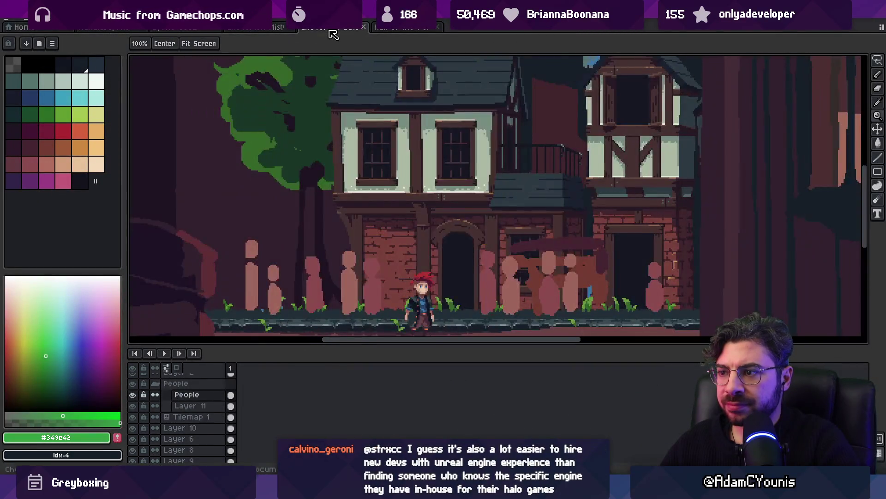
{"action": "left_click", "coordinate": [333, 30]}
{"action": "left_click", "coordinate": [328, 30]}
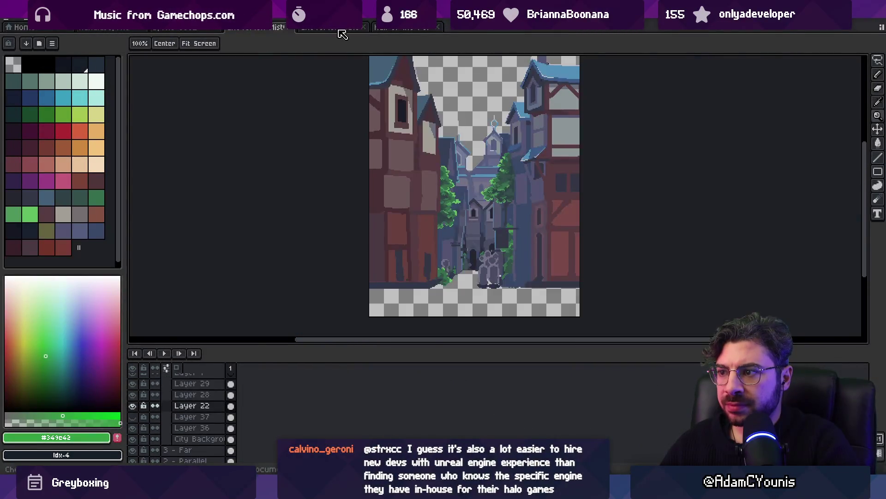
{"action": "left_click", "coordinate": [258, 28]}
{"action": "left_click", "coordinate": [110, 28]}
{"action": "left_click", "coordinate": [187, 28]}
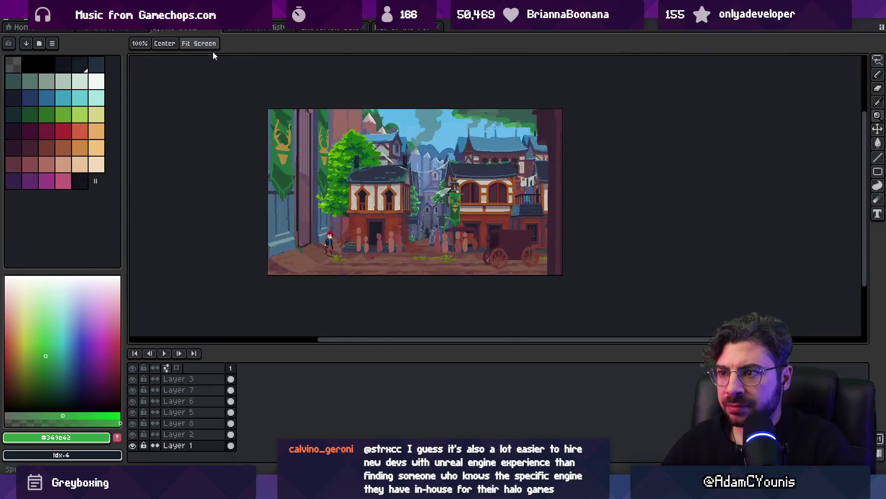
{"action": "key", "text": "ctrl+s"}
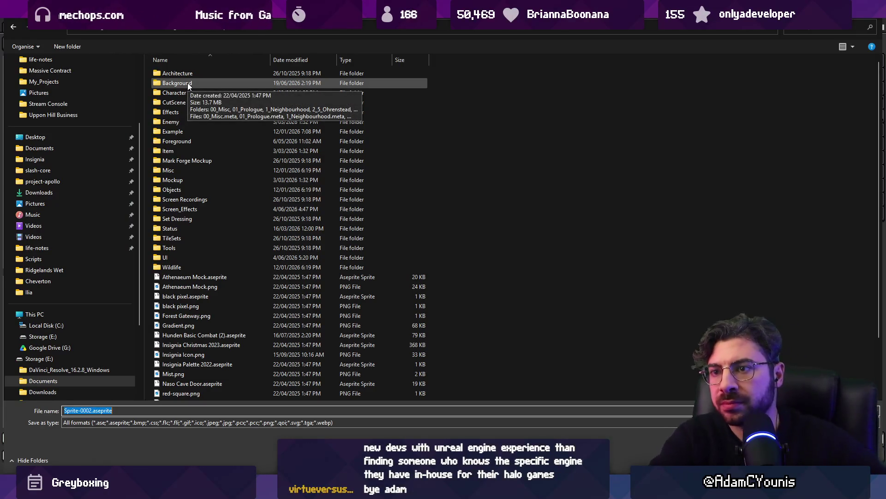
Save the sprite as 'Cheverton Misty Gate One Offs.aseprite' in Background\Cheverton
{"action": "double_click", "coordinate": [188, 82]}
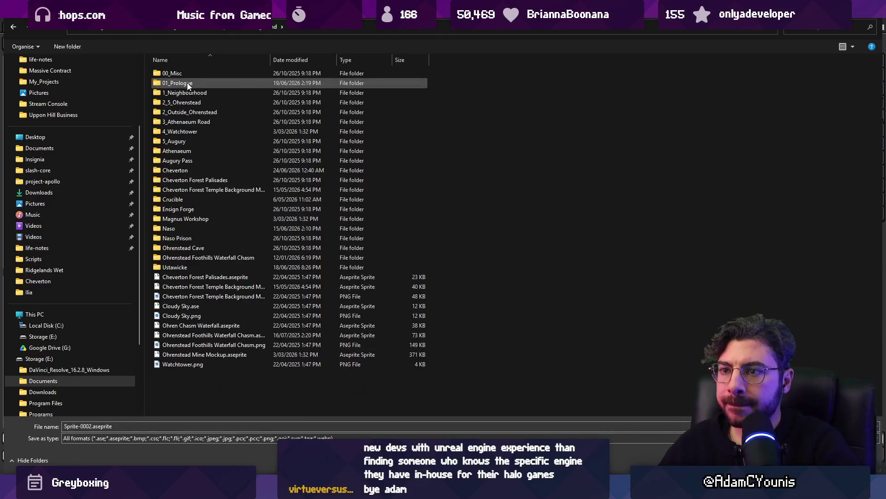
{"action": "double_click", "coordinate": [201, 170]}
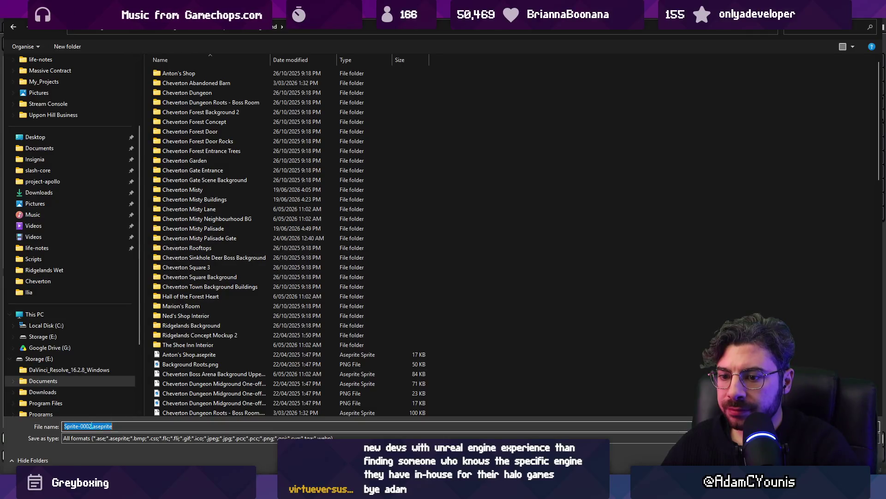
{"action": "left_click_drag", "start_coordinate": [92, 425], "coordinate": [19, 418]}
{"action": "type", "text": "Cheverton Mi"}
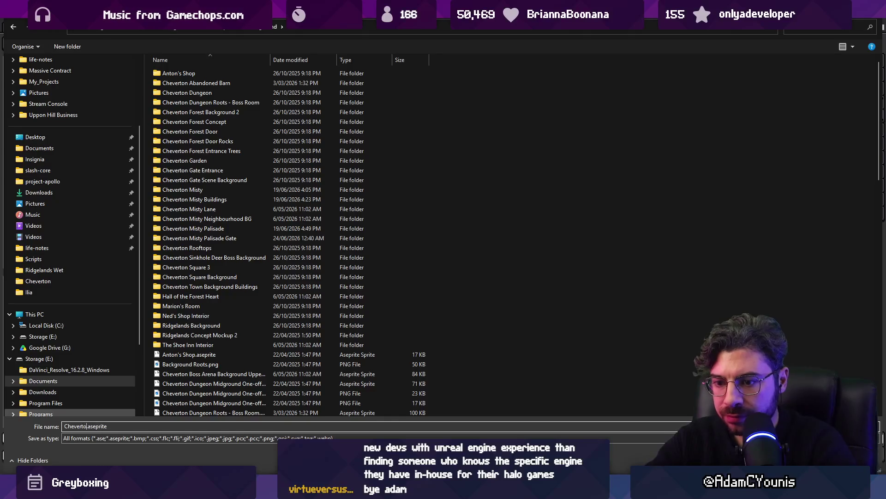
{"action": "type", "text": "sty Gate "}
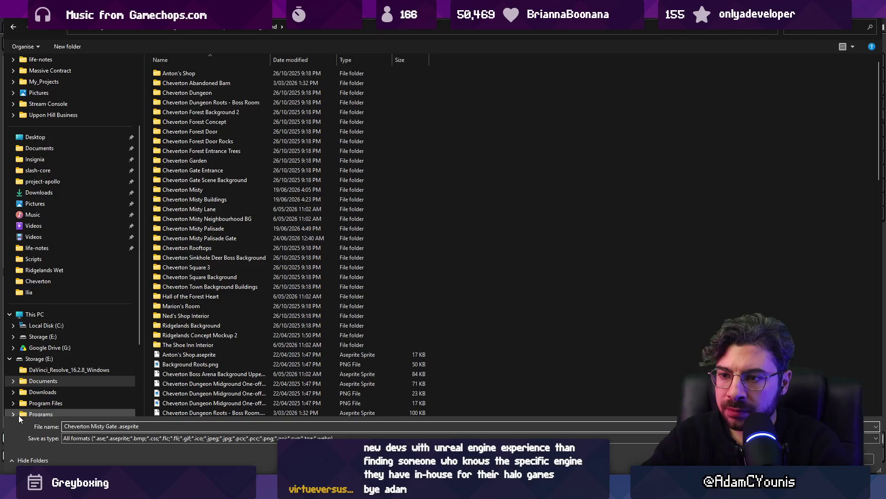
{"action": "type", "text": "Objew"}
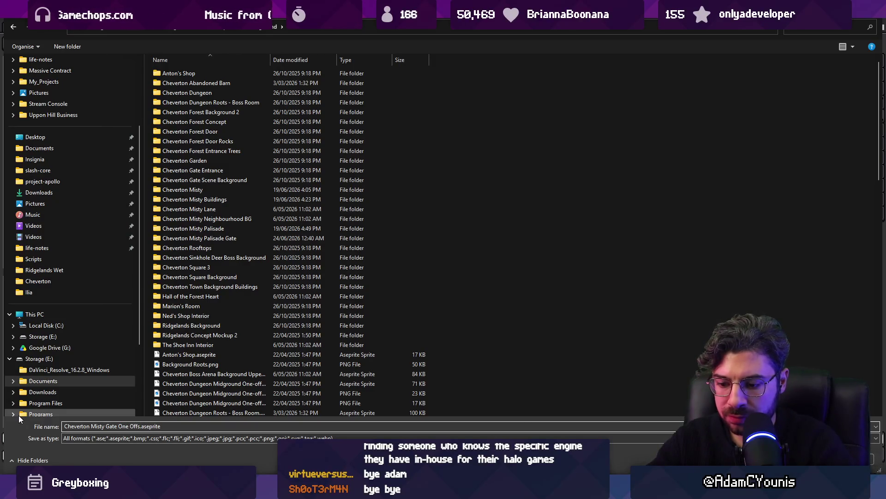
{"action": "key", "text": "Return"}
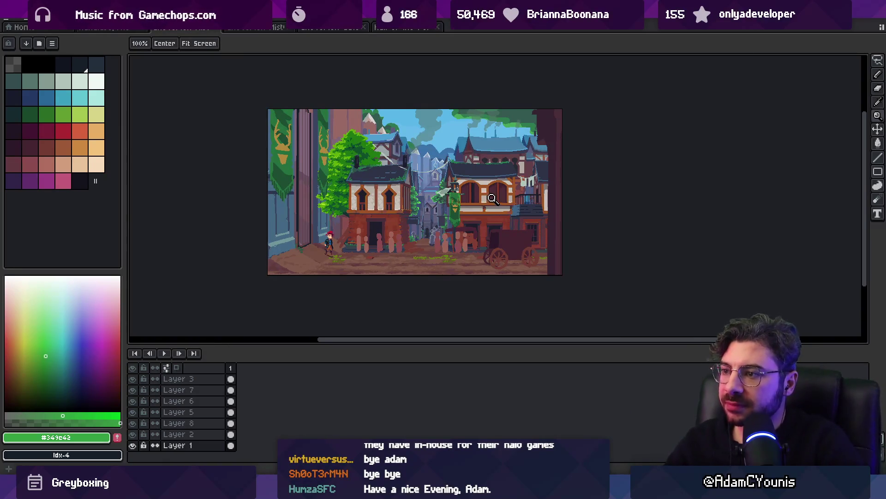
Switch to Unity and run the Cheverton scene in Play mode
{"action": "key", "text": "alt+Tab"}
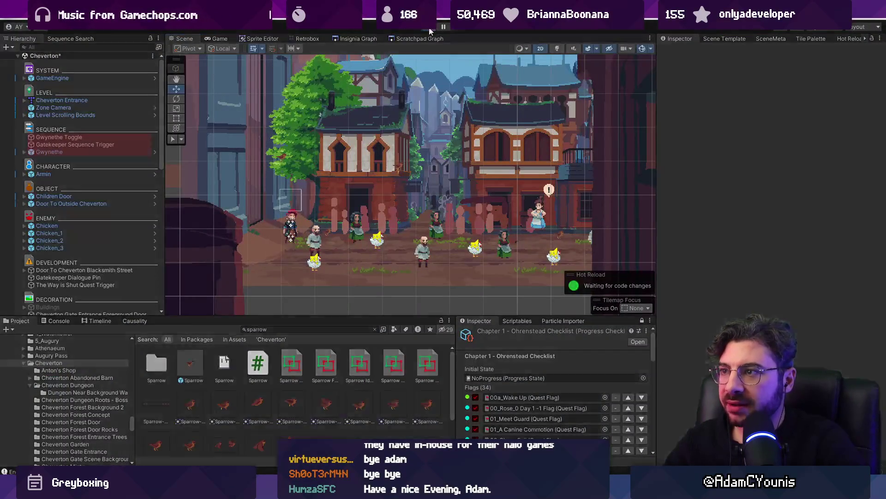
{"action": "key", "text": "ctrl+p"}
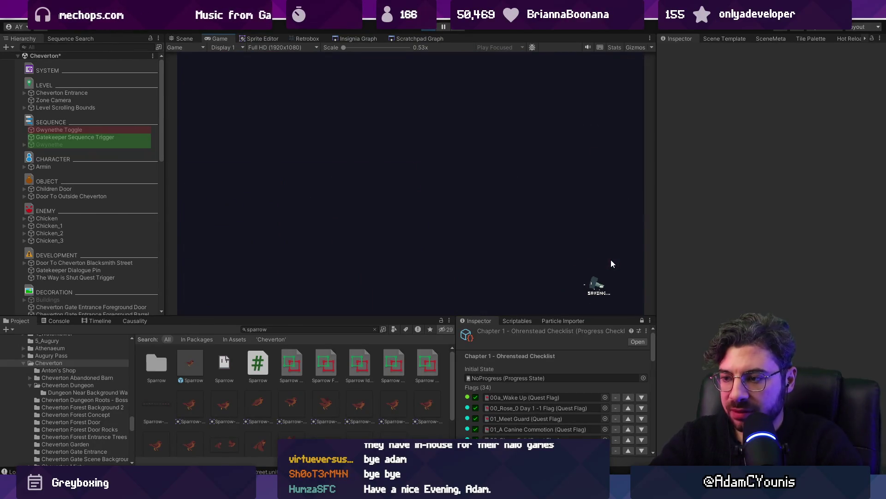
Walk the player right, left toward the board, then back right
{"action": "key", "text": "d"}
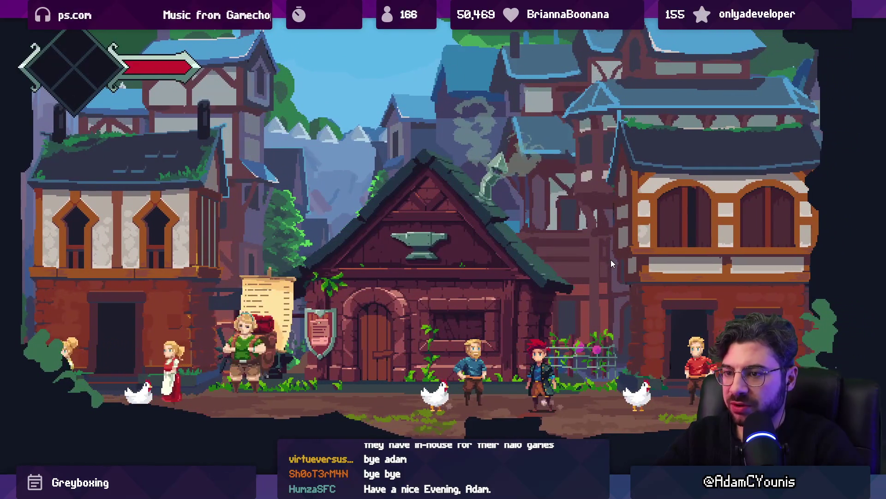
{"action": "key", "text": "a"}
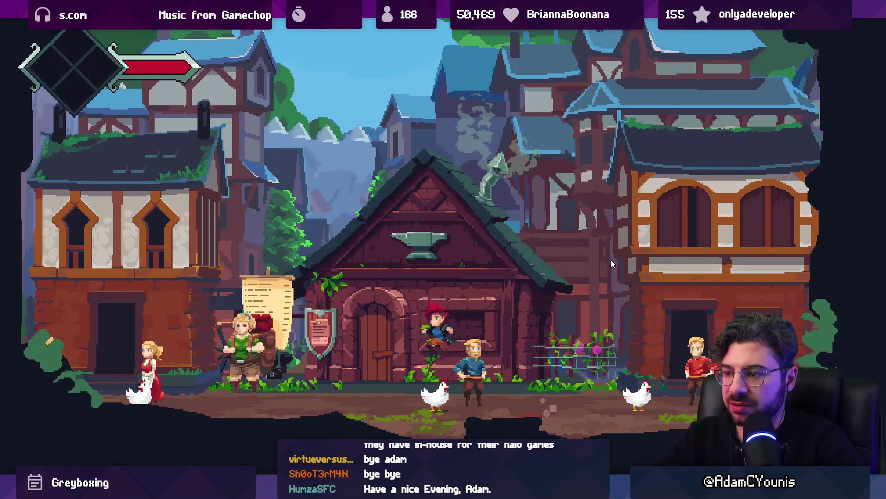
{"action": "key", "text": "d"}
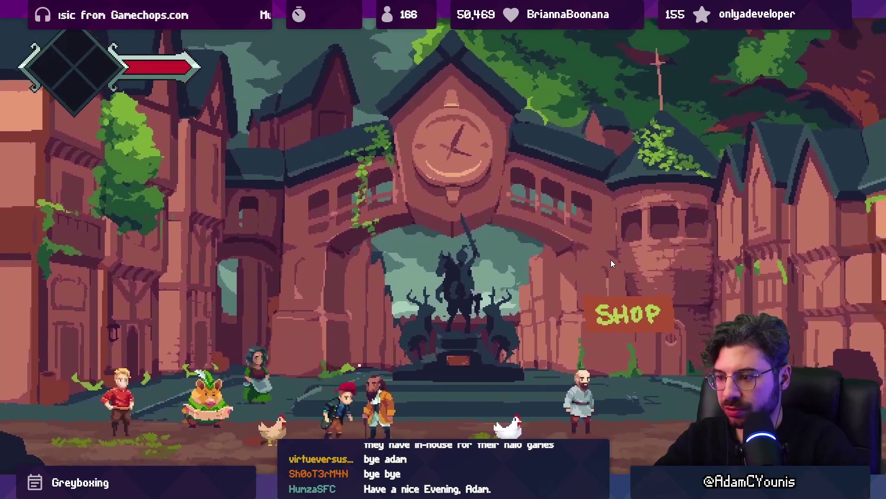
Skip the cutscene from the pause menu and stop Play mode
{"action": "key", "text": "Escape"}
{"action": "key", "text": "Up"}
{"action": "key", "text": "Return"}
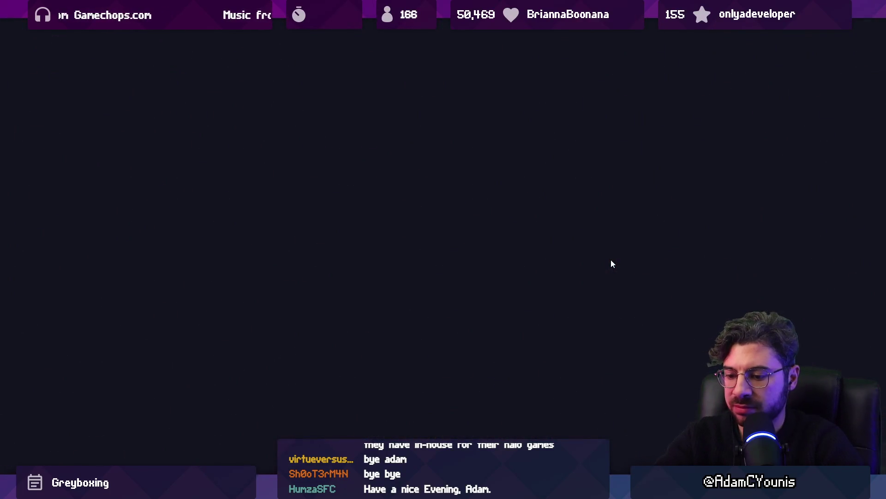
{"action": "key", "text": "F11"}
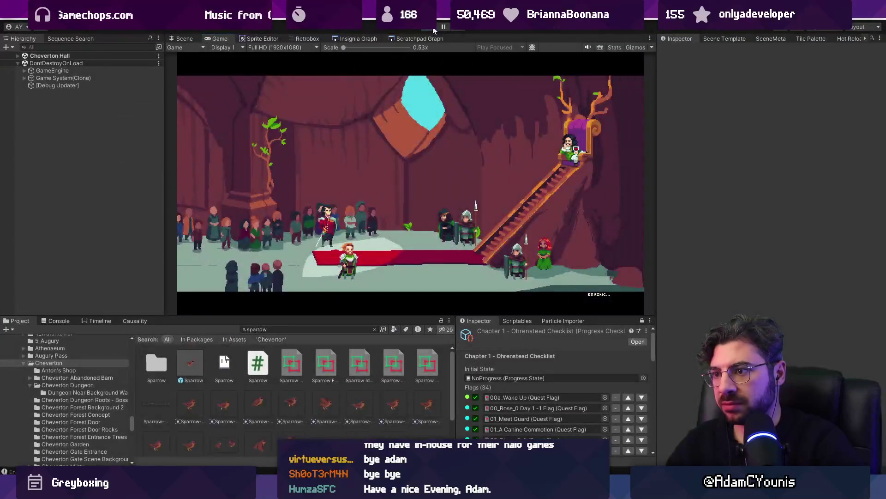
{"action": "left_click", "coordinate": [433, 28]}
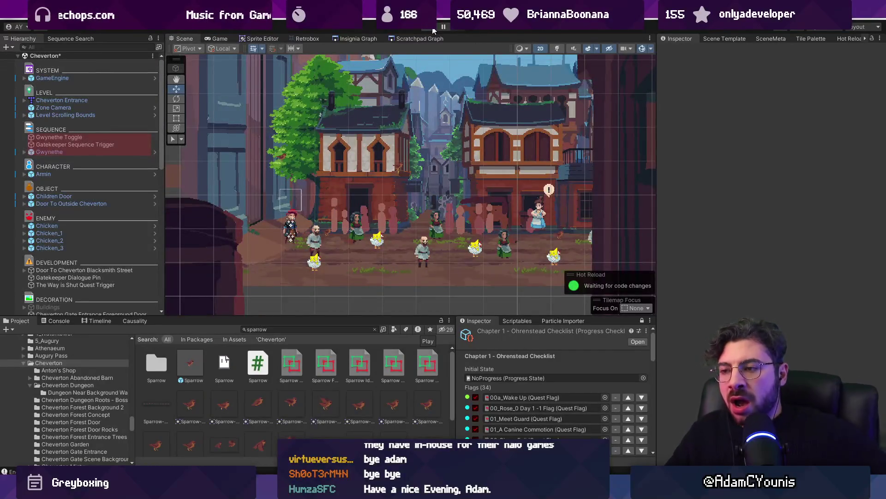